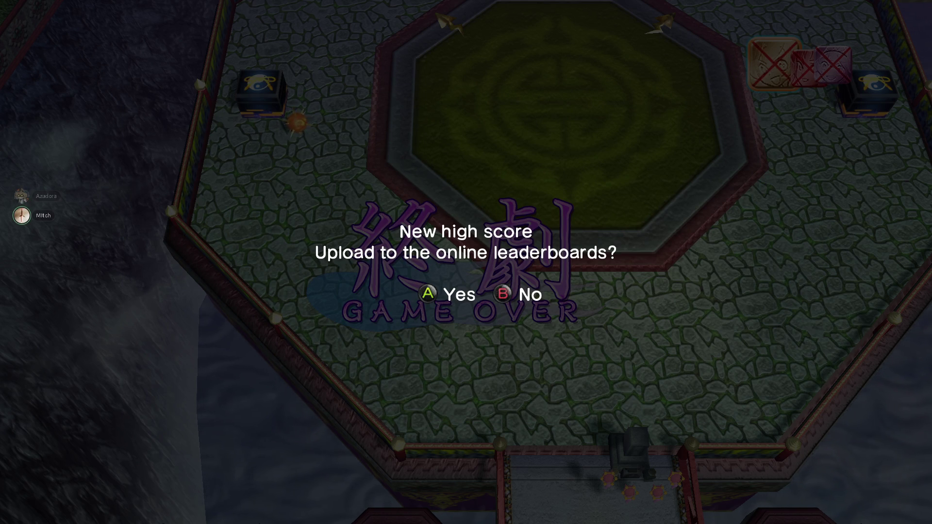
# Dismiss the high-score upload prompt and select the Applied Test course.
pyautogui.press('Return')
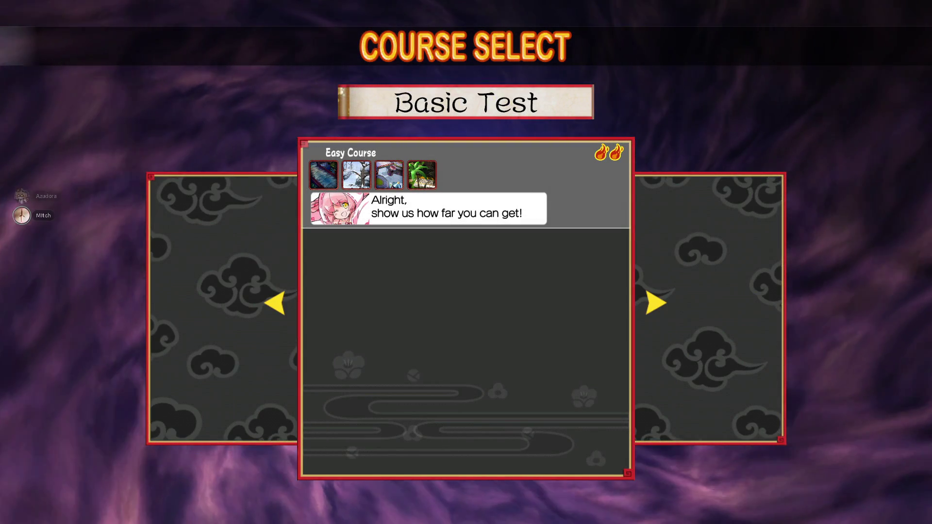
pyautogui.press('Right')
pyautogui.press('Left')
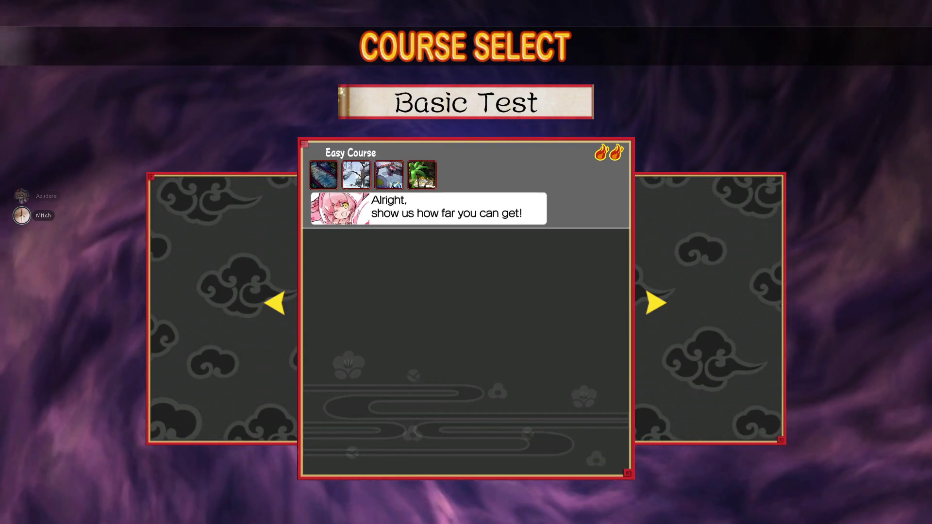
pyautogui.press('Right')
pyautogui.press('Right')
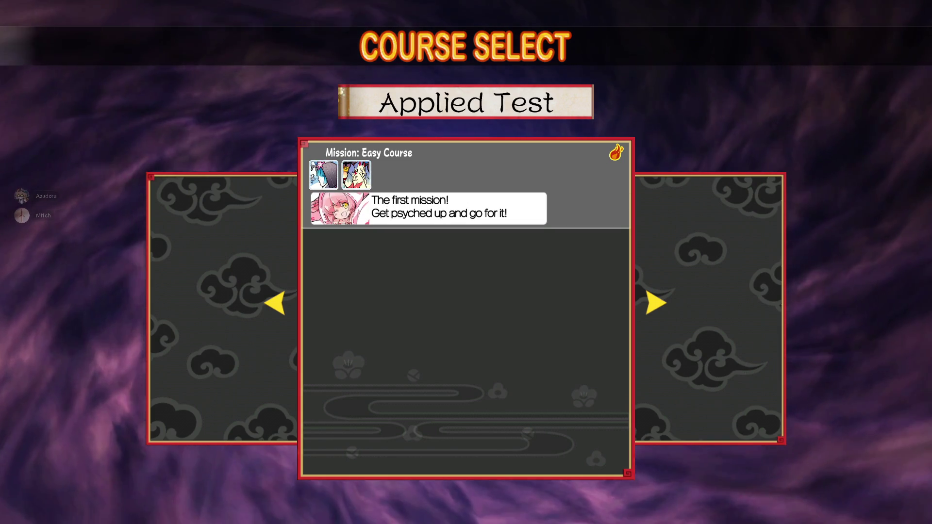
pyautogui.press('Return')
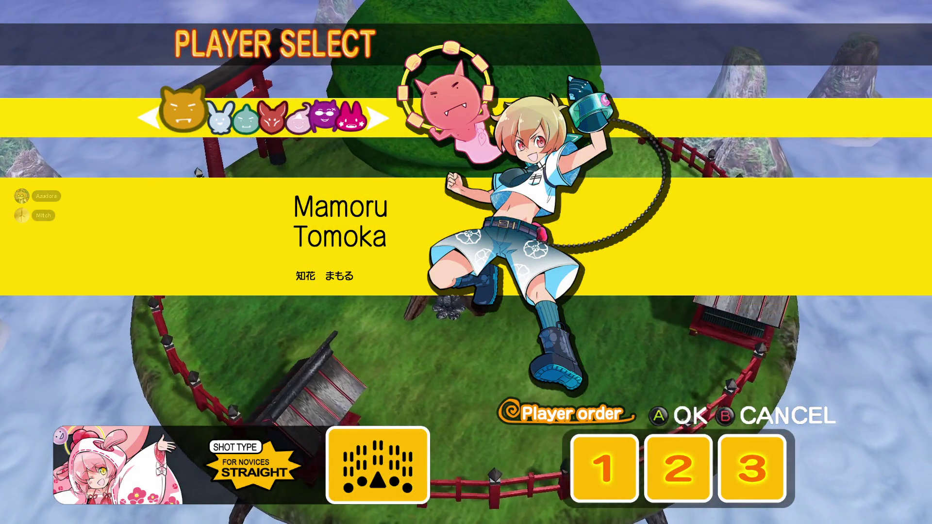
# Fill all three player-order slots, starting with Mamoru in the first.
pyautogui.press('Return')
pyautogui.press('Right')
pyautogui.press('Return')
pyautogui.press('Left')
pyautogui.press('Return')
pyautogui.press('Return')
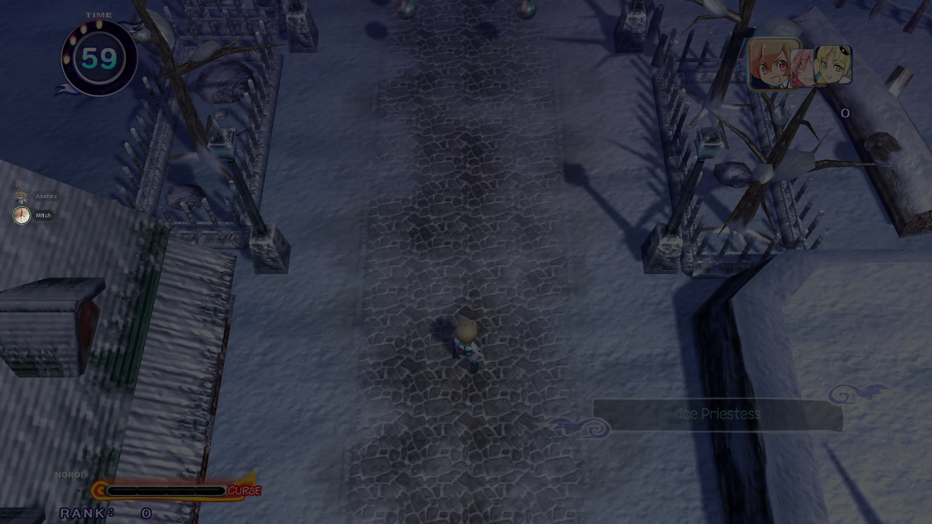
# Fire at the opening enemies while moving, then pause and resume the game.
pyautogui.press('Left')
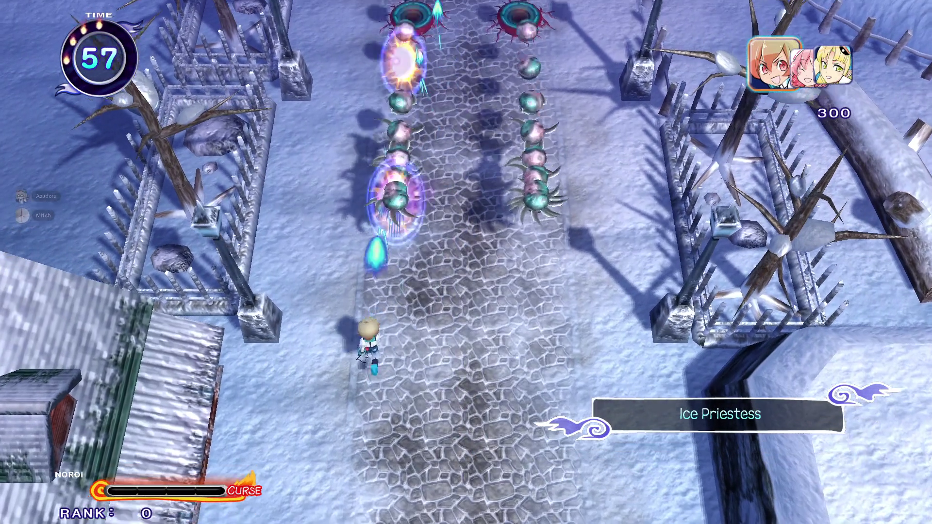
pyautogui.press('Right')
pyautogui.press('Escape')
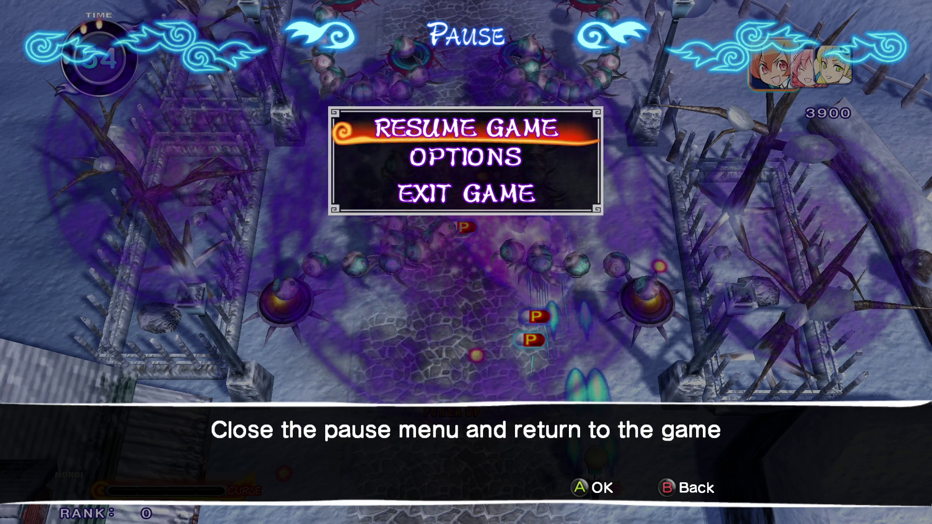
pyautogui.press('Return')
# Attack the four eye-pit enemies with curse mode on, weaving to collect drops.
pyautogui.press('Up')
pyautogui.press('Right')
pyautogui.press('Up')
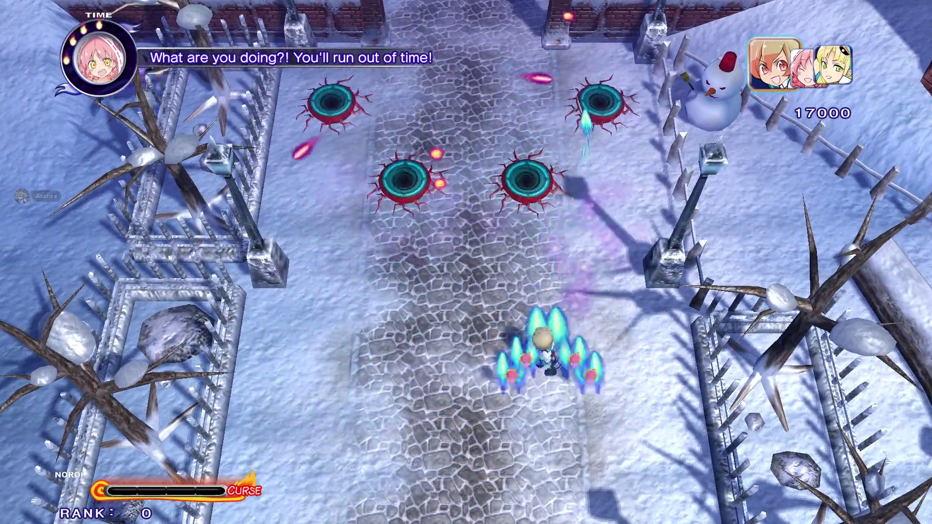
pyautogui.press('Left')
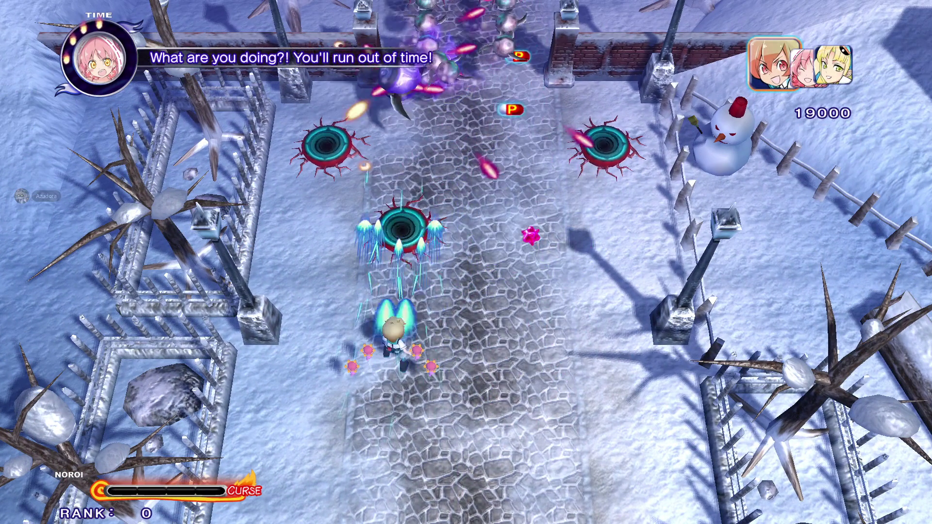
pyautogui.press('x')
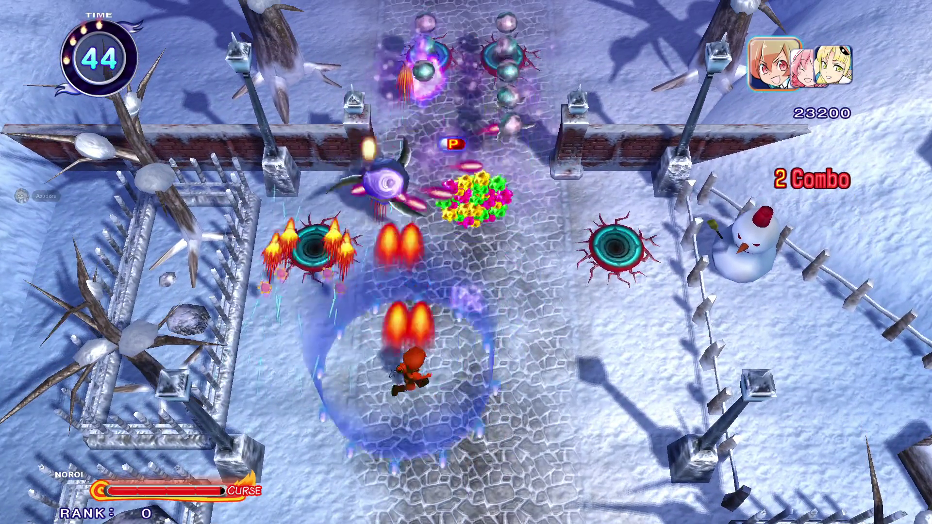
pyautogui.press('Right')
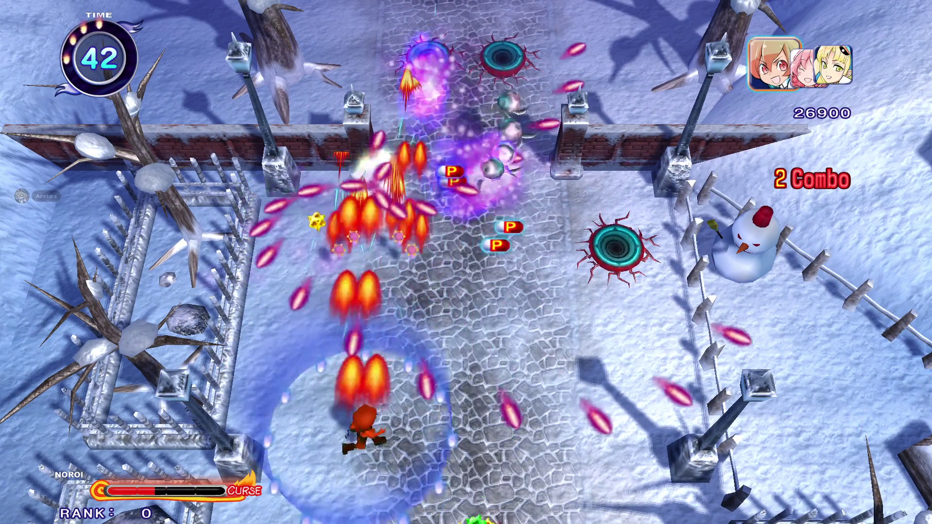
pyautogui.press('Right')
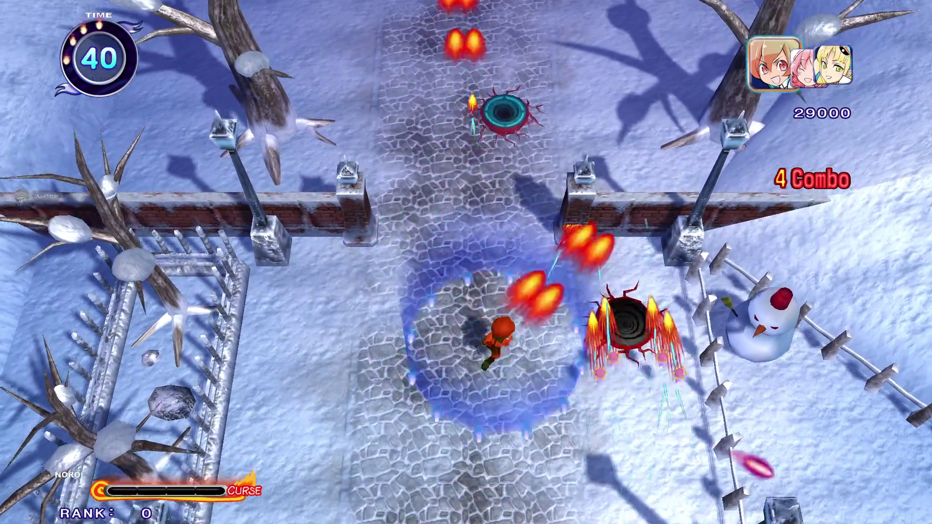
pyautogui.press('Right')
pyautogui.press('Left')
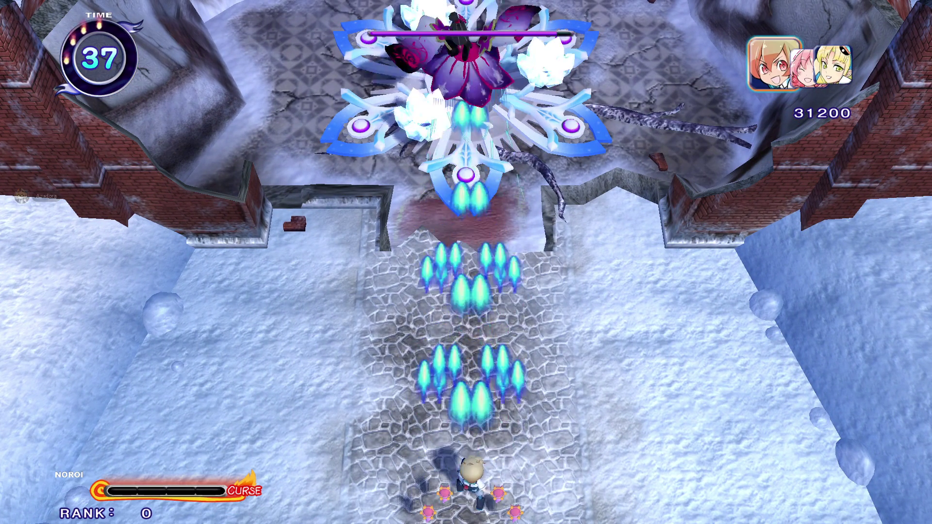
# Close in on the snowflake boss and switch to the blonde character's ice shots.
pyautogui.press('Up')
pyautogui.press('Down')
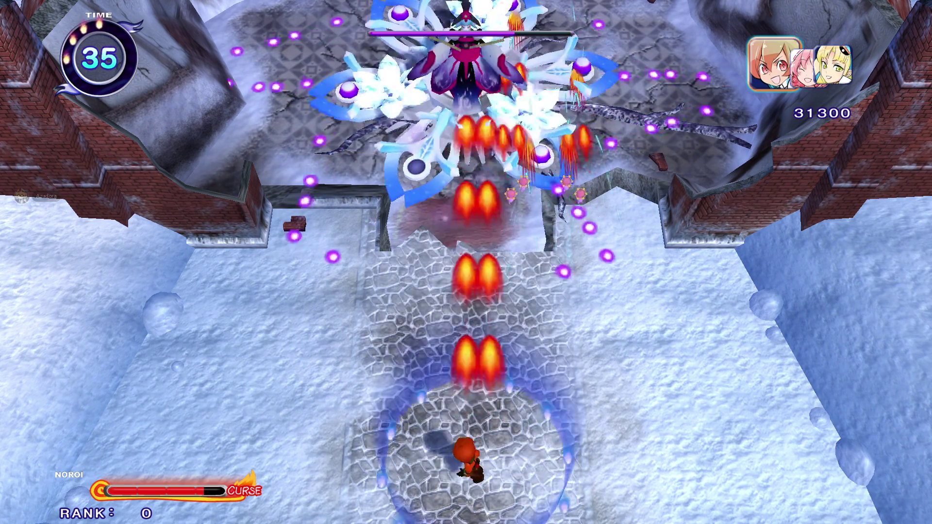
pyautogui.press('Up')
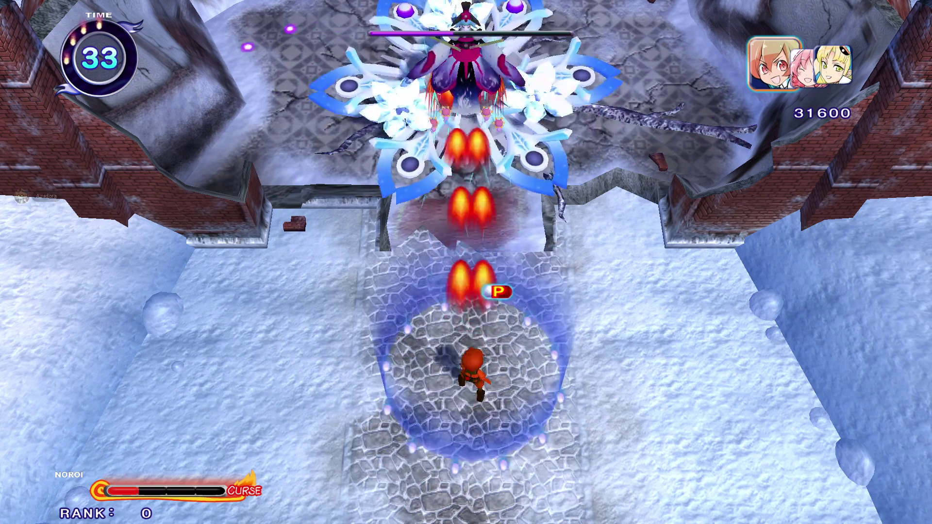
pyautogui.press('c')
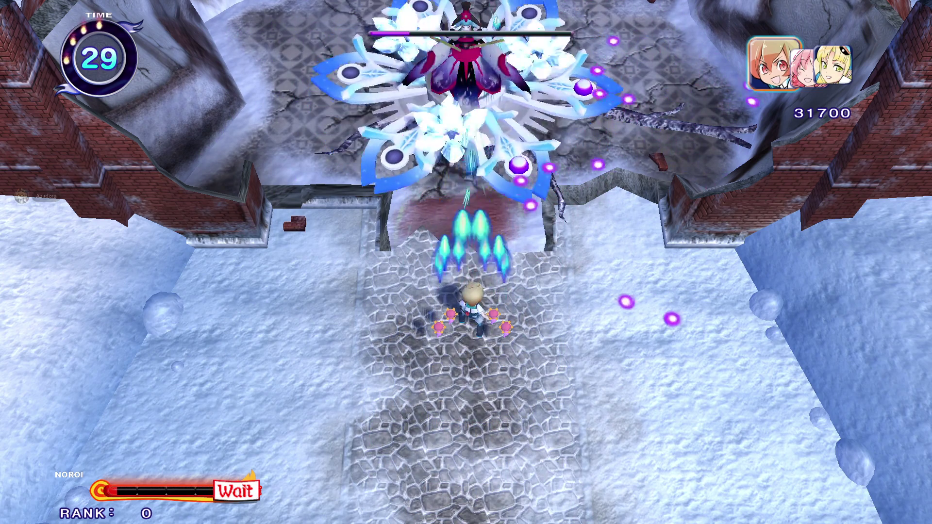
# Dodge the boss's bullets along the cobblestone path and finish it off.
pyautogui.press('Down')
pyautogui.press('Right')
pyautogui.press('Right')
pyautogui.press('Up')
pyautogui.press('Left')
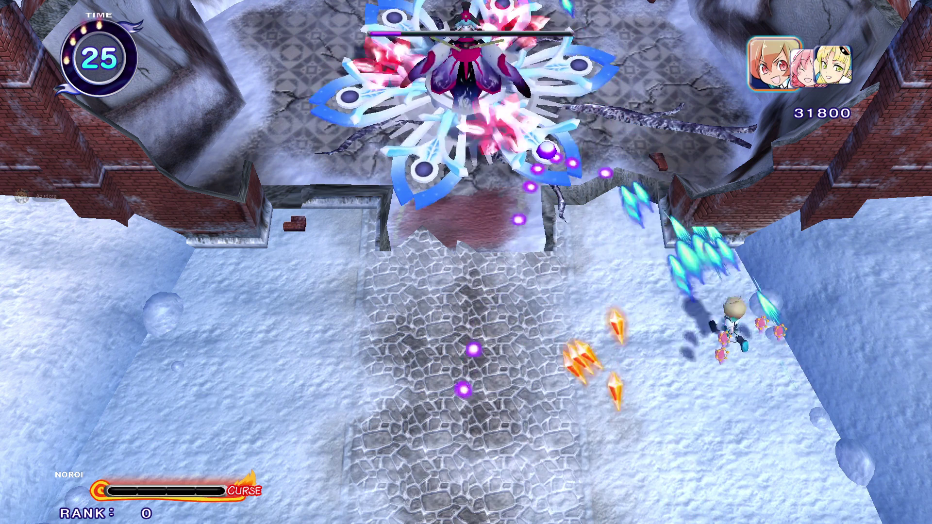
pyautogui.press('Left')
pyautogui.press('Up')
pyautogui.press('Down')
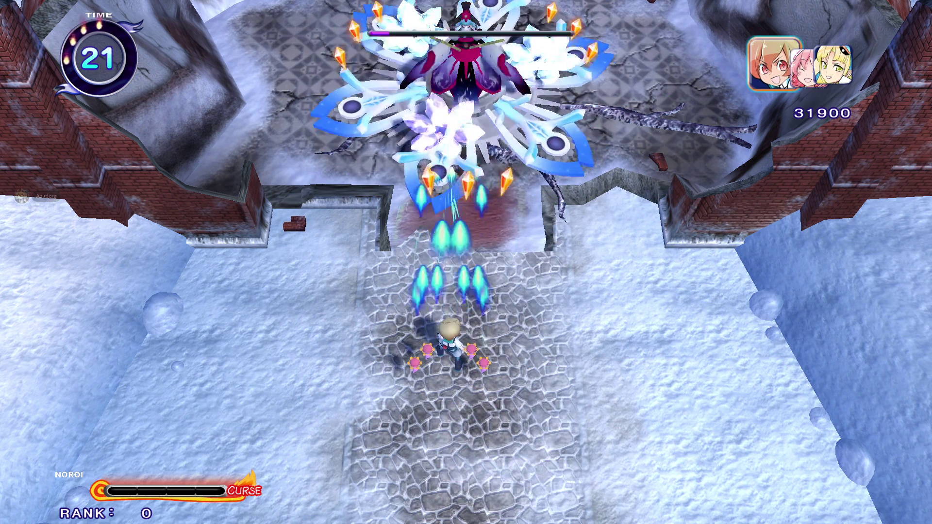
pyautogui.press('Up')
pyautogui.press('Right')
pyautogui.press('Left')
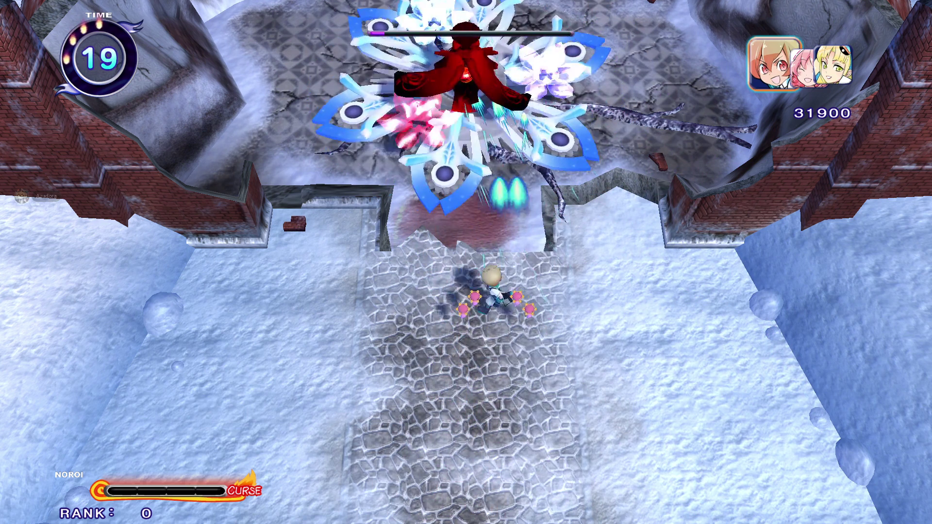
pyautogui.press('Down')
pyautogui.press('Right')
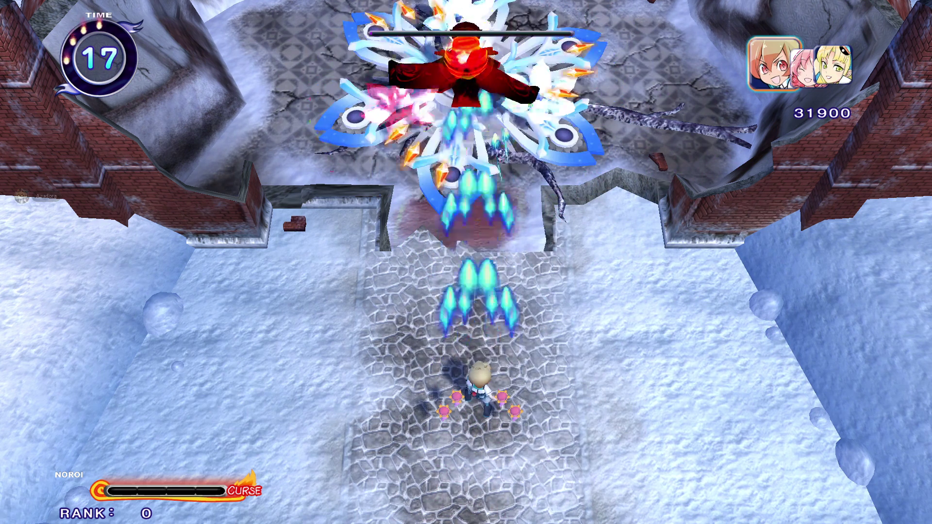
pyautogui.press('Up')
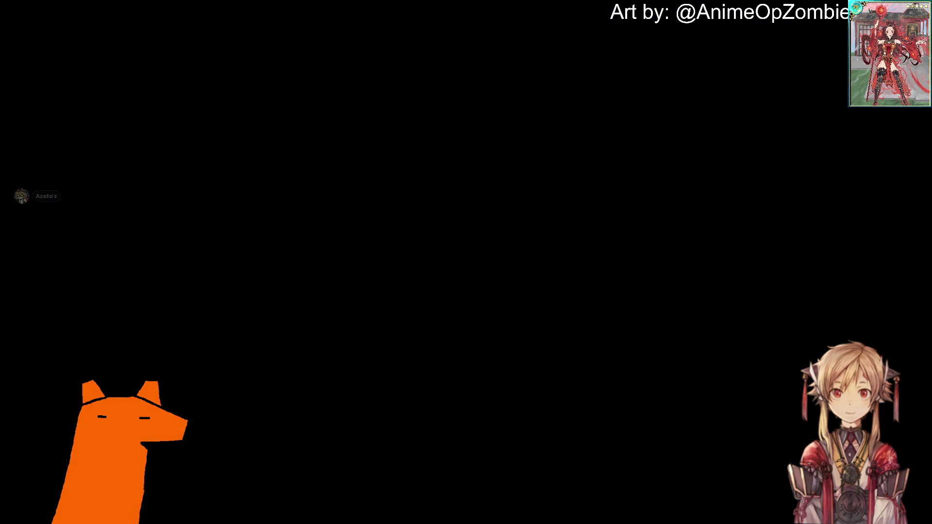
# Fire on the new stage's enemies, weaving up the stone path and collecting power-ups.
pyautogui.press('z')
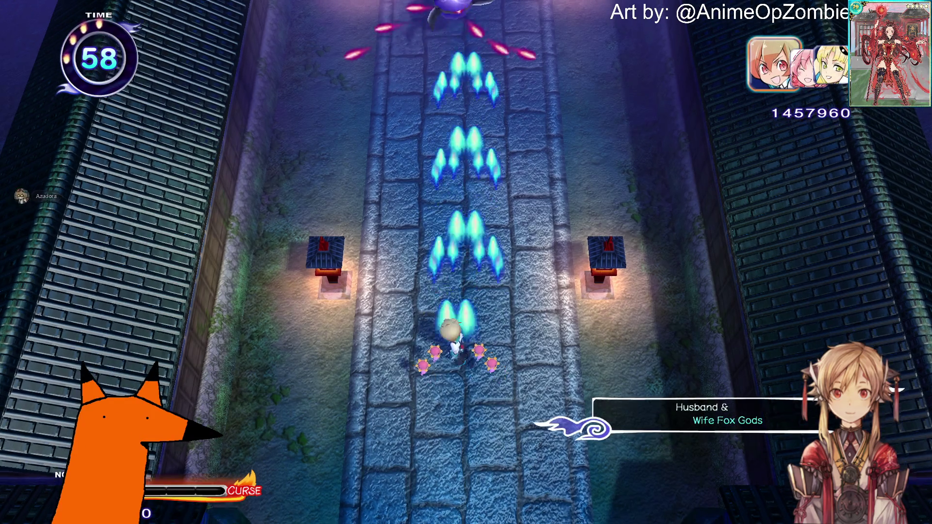
pyautogui.press('Down')
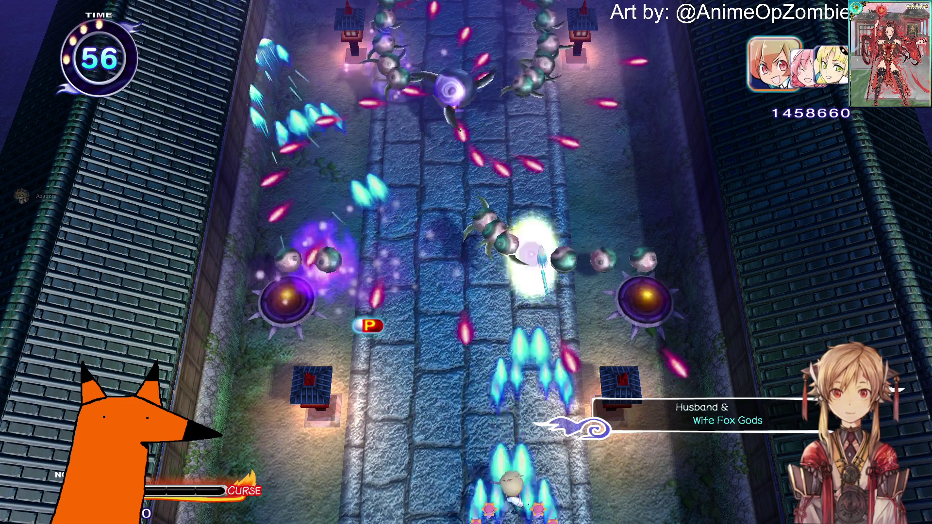
pyautogui.press('Up')
pyautogui.press('Right')
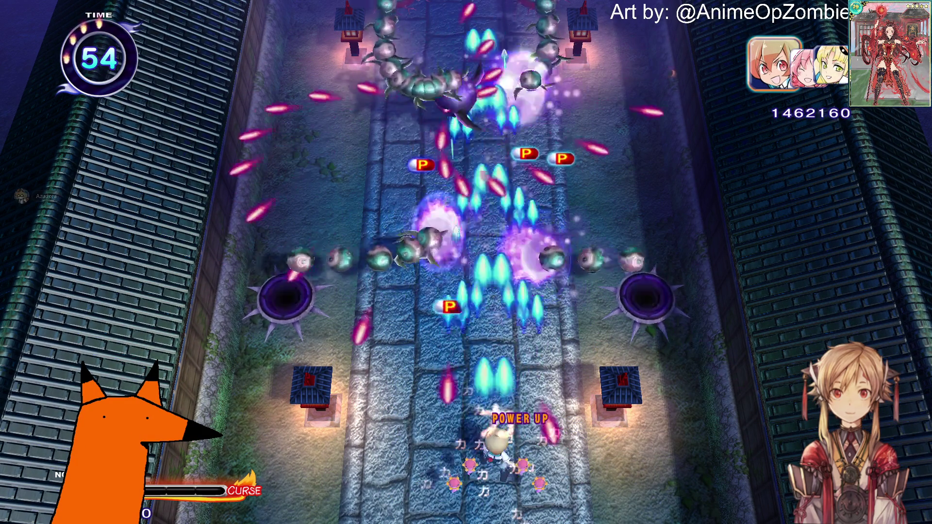
pyautogui.press('Left')
pyautogui.press('Right')
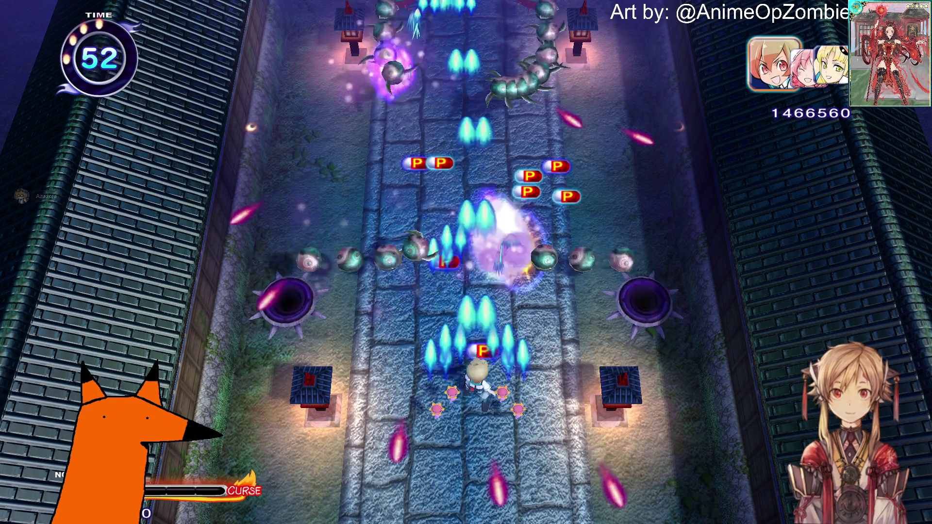
pyautogui.press('Left')
pyautogui.press('Left')
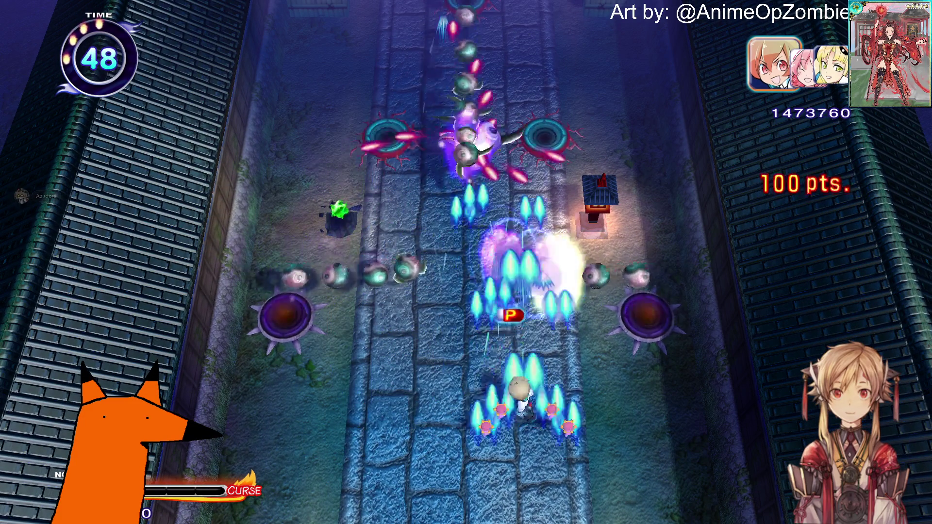
pyautogui.press('Up')
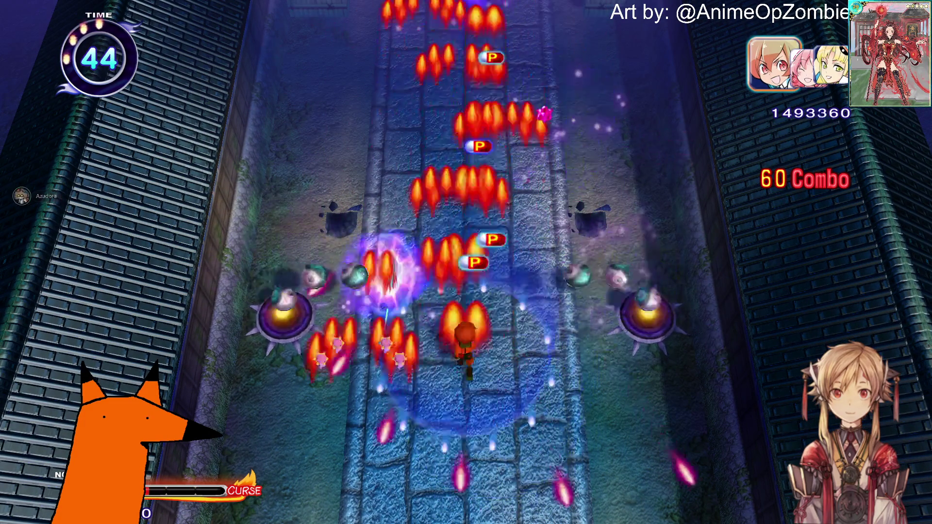
pyautogui.press('Right')
pyautogui.press('Left')
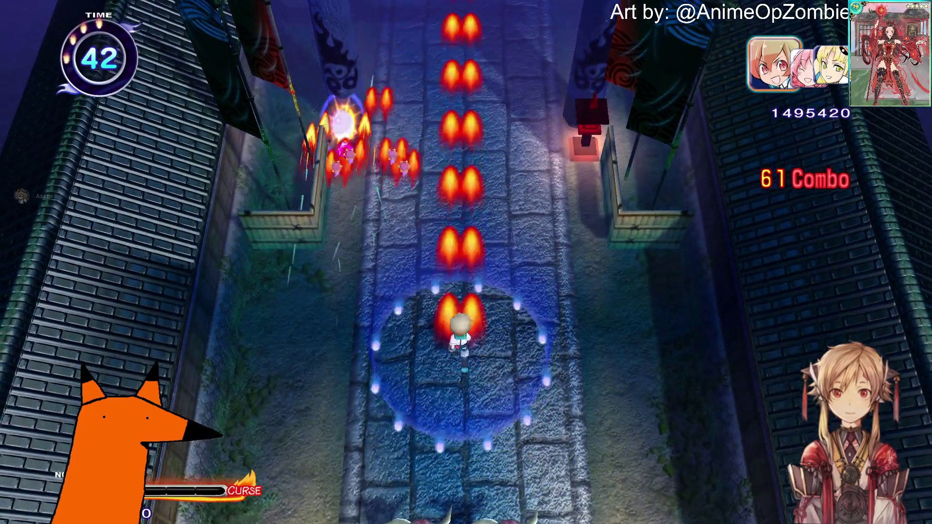
pyautogui.press('Right')
pyautogui.press('Left')
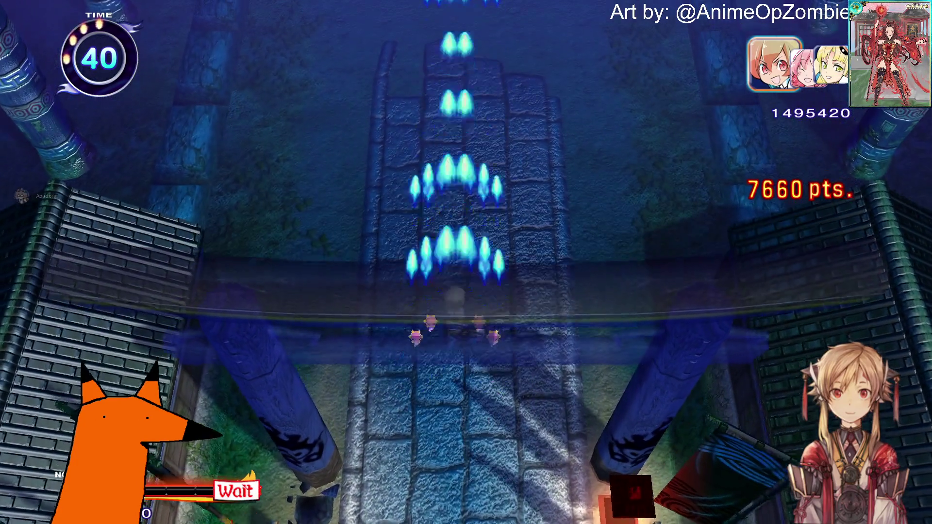
pyautogui.press('Up')
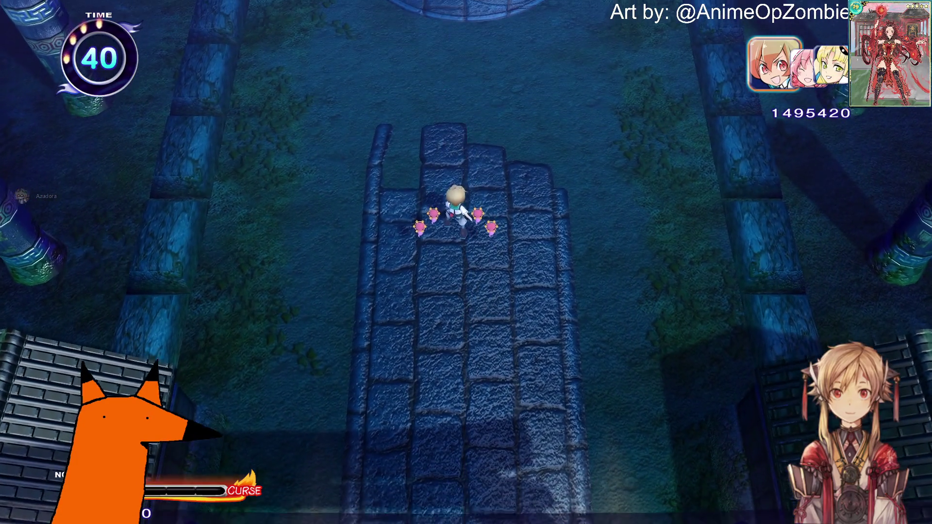
pyautogui.press('Down')
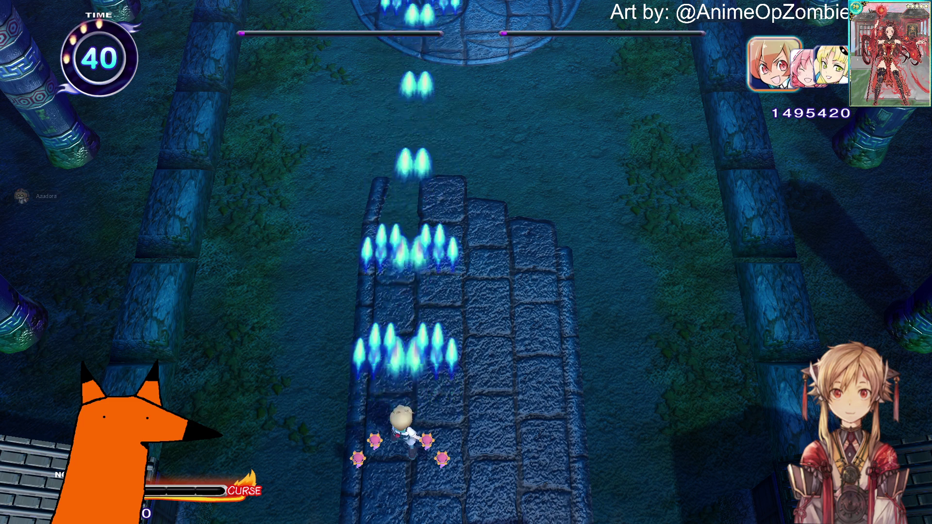
# Dodge the descending bosses' lasers, trigger the curse and bomb both bosses.
pyautogui.press('Right')
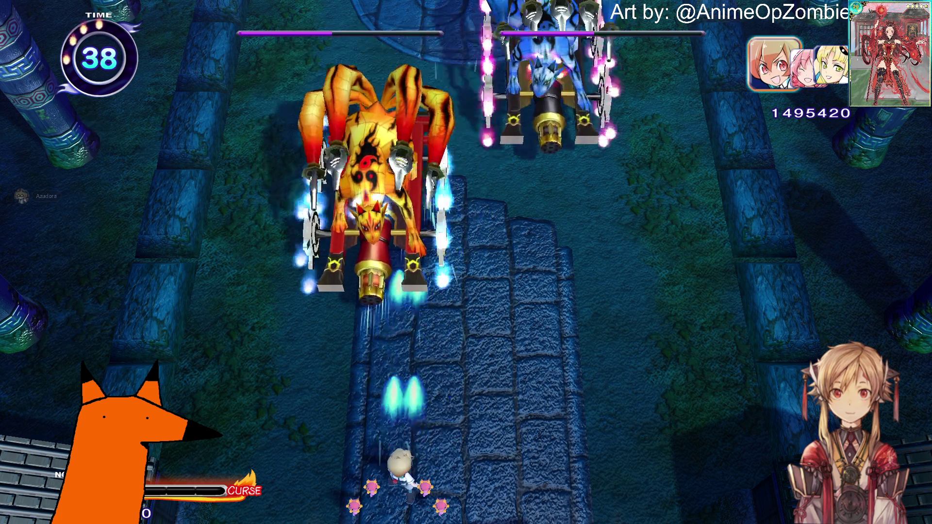
pyautogui.press('x')
pyautogui.press('Up')
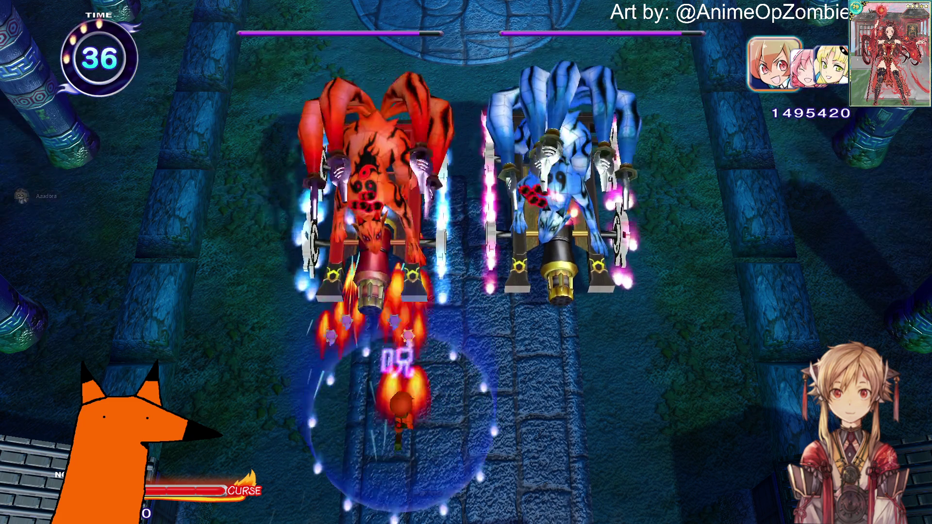
pyautogui.press('Down')
pyautogui.press('Right')
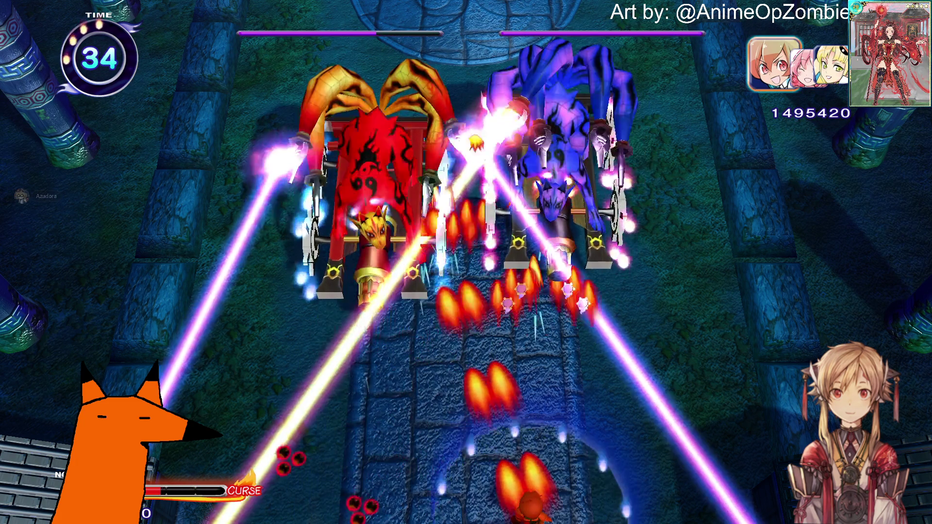
pyautogui.press('Left')
pyautogui.press('Up')
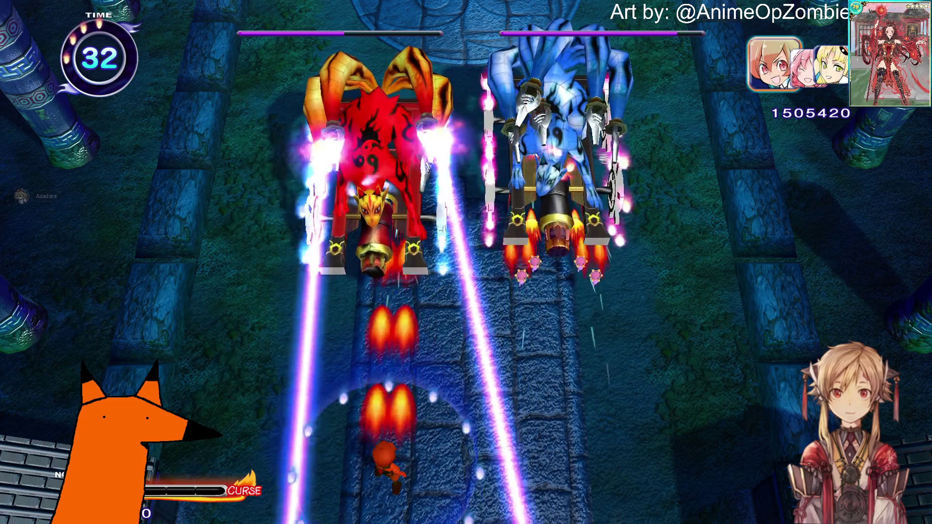
pyautogui.press('x')
pyautogui.press('Right')
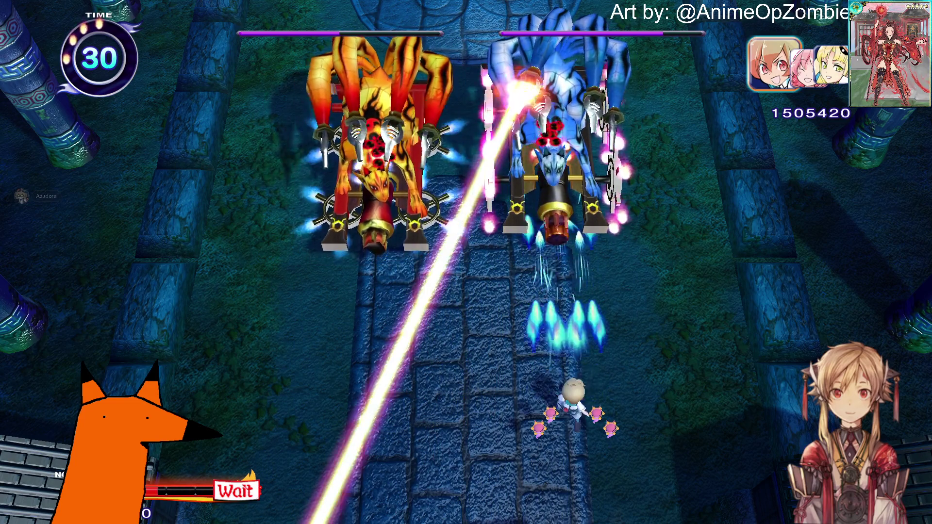
# Weave between lasers to destroy the red boss and collect its gems.
pyautogui.press('Down')
pyautogui.press('Left')
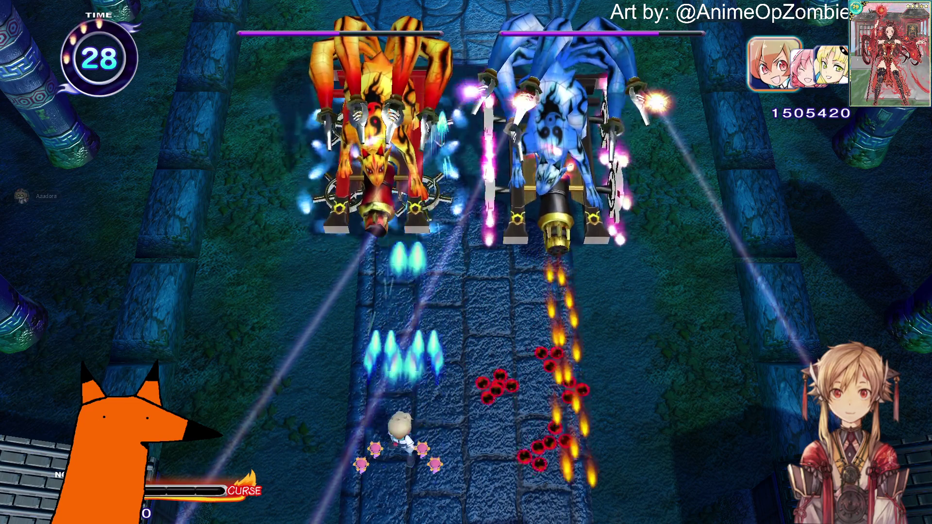
pyautogui.press('Right')
pyautogui.press('Right')
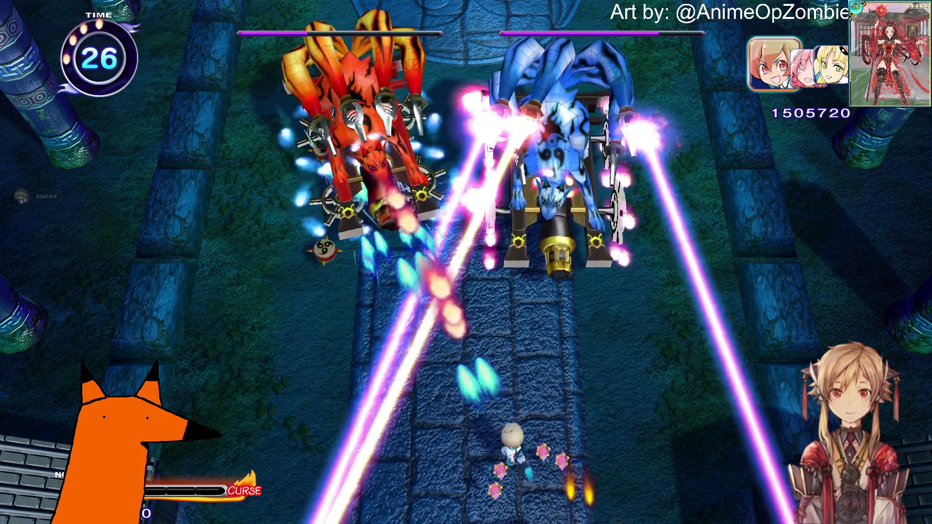
pyautogui.press('Up')
pyautogui.press('Down')
pyautogui.press('Left')
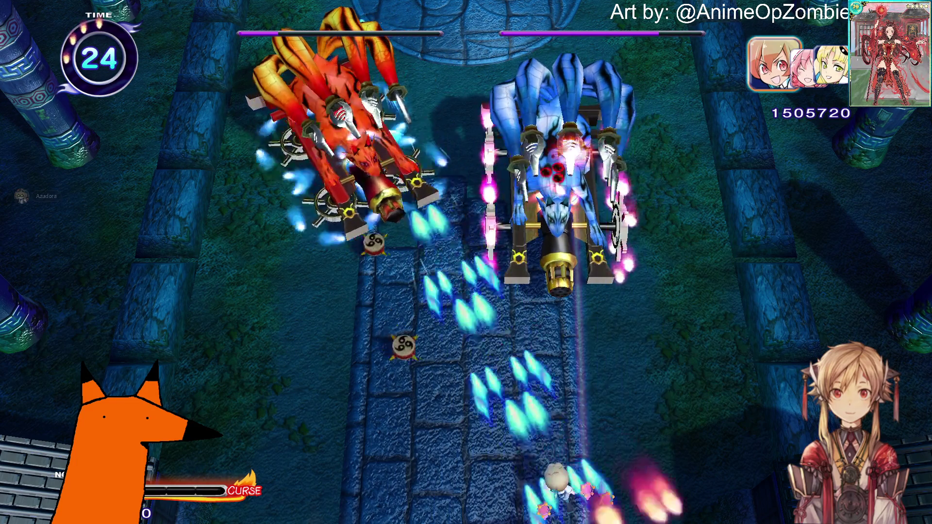
pyautogui.press('Up')
pyautogui.press('Left')
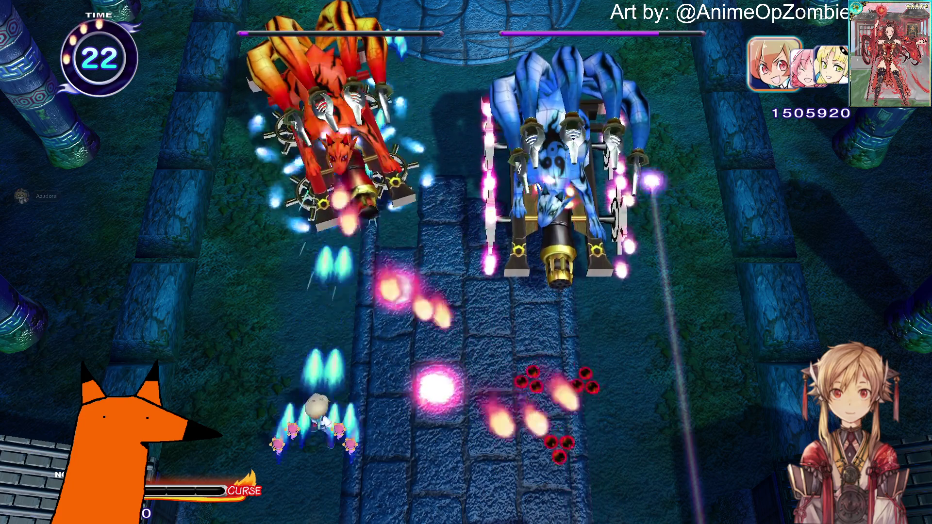
pyautogui.press('Up')
pyautogui.press('Right')
pyautogui.press('Right')
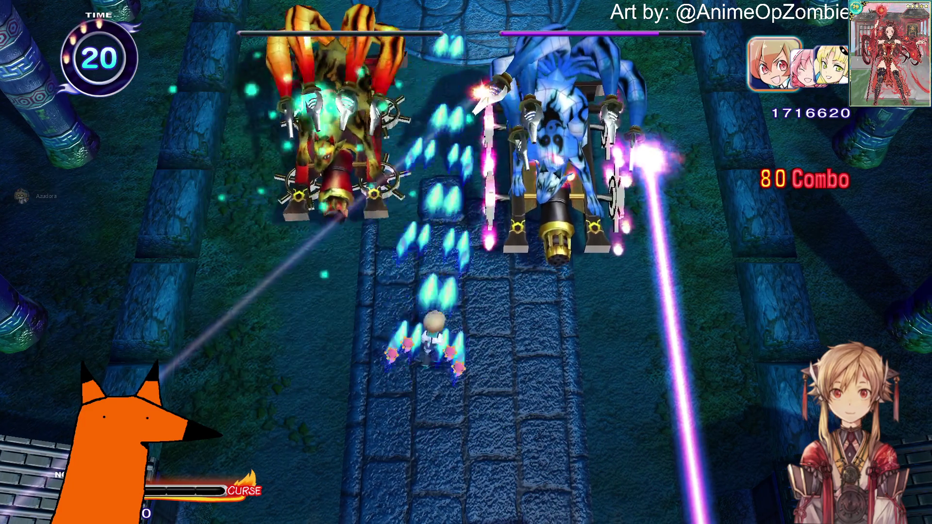
pyautogui.press('Down')
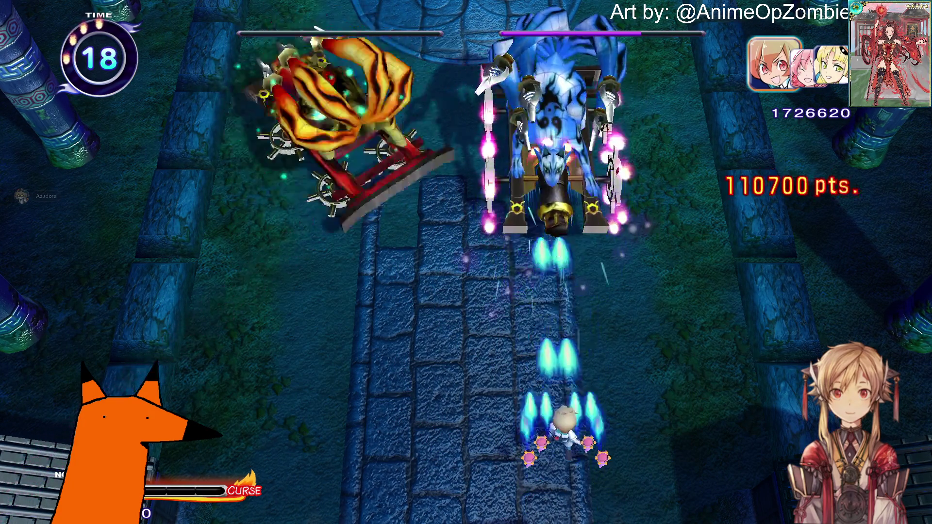
pyautogui.press('Left')
pyautogui.press('Up')
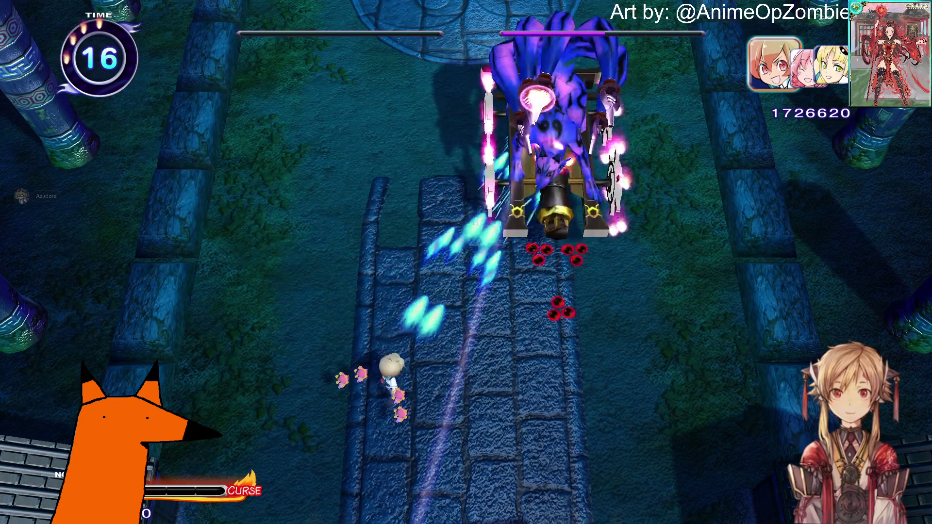
pyautogui.press('Left')
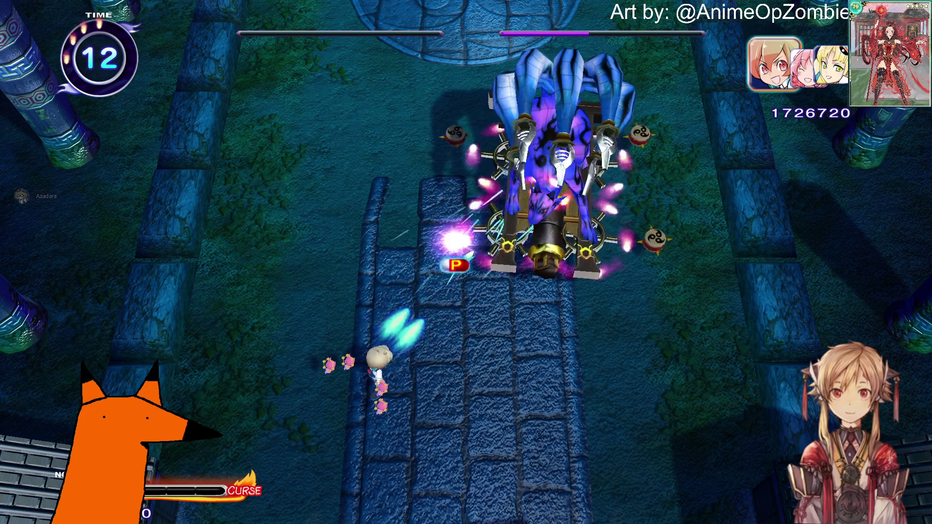
# Keep dodging and firing under the blue boss until it is destroyed.
pyautogui.press('Right')
pyautogui.press('Down')
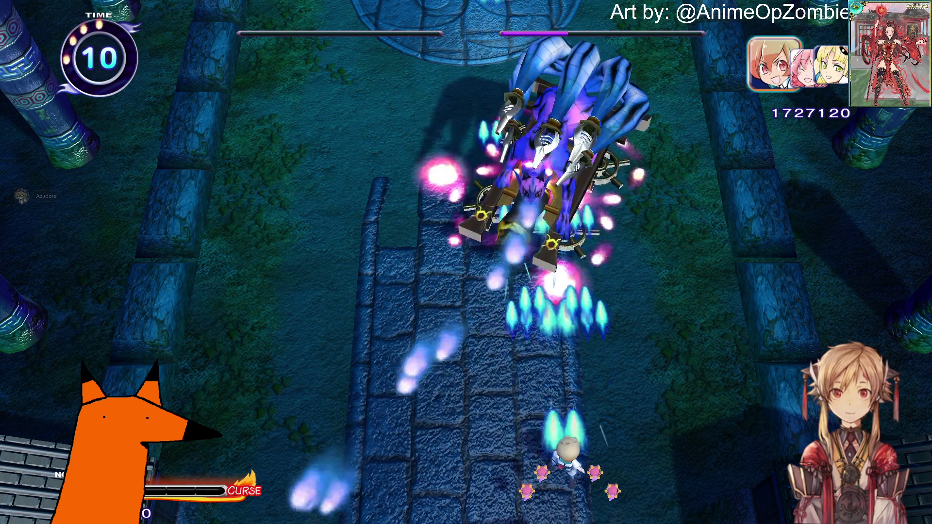
pyautogui.press('Left')
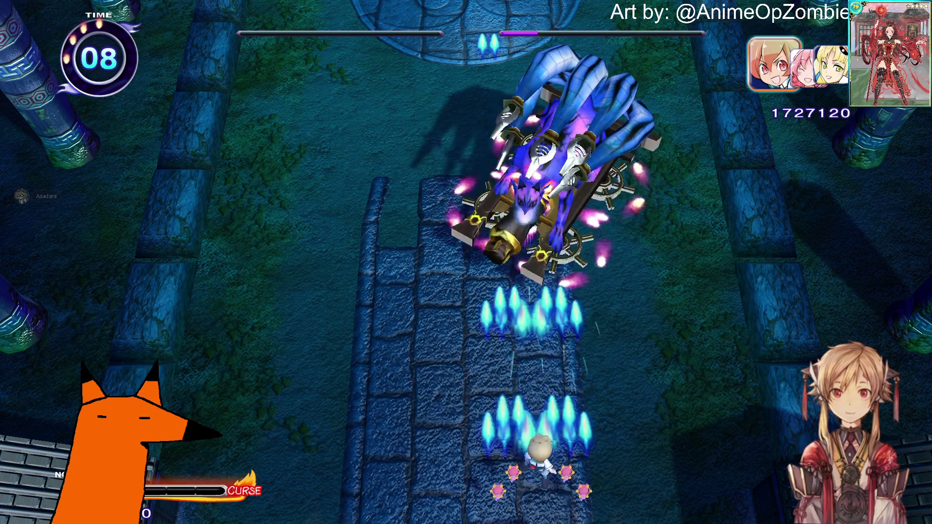
pyautogui.press('Right')
pyautogui.press('Up')
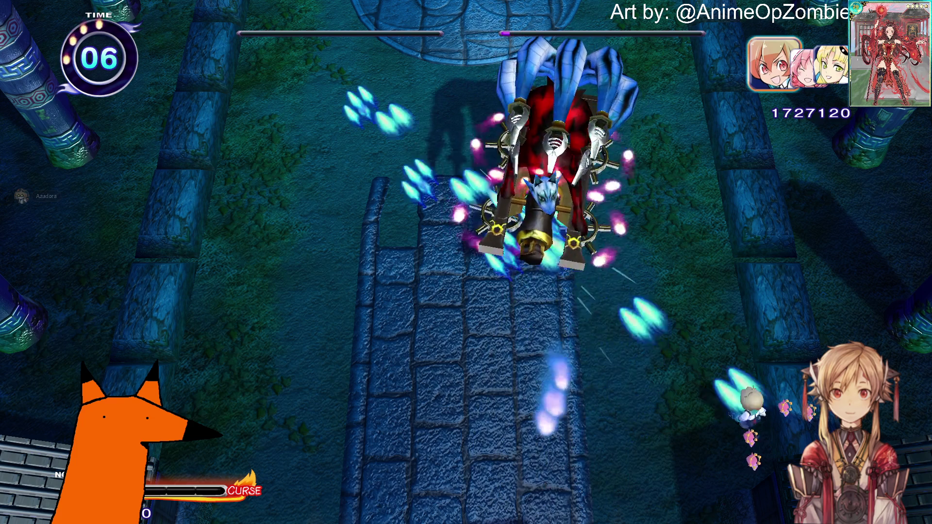
pyautogui.press('Left')
pyautogui.press('Up')
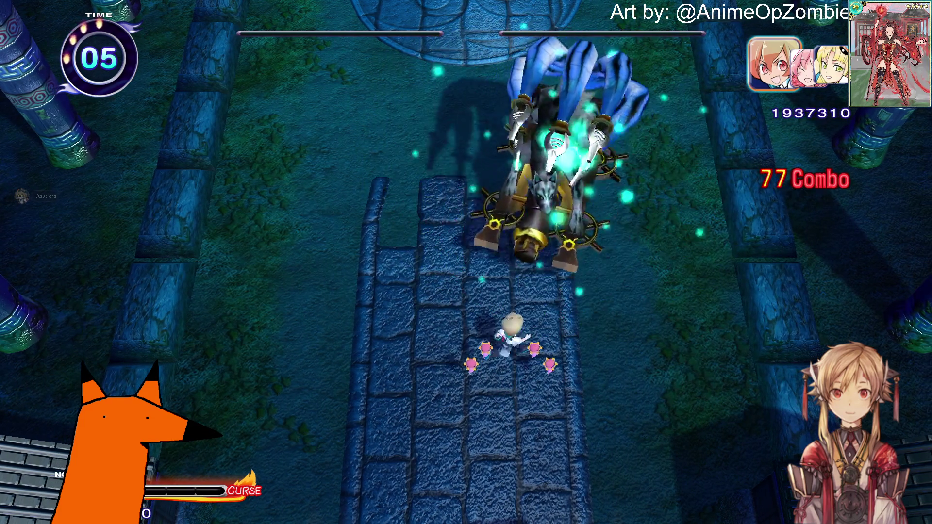
pyautogui.press('Left')
pyautogui.press('Down')
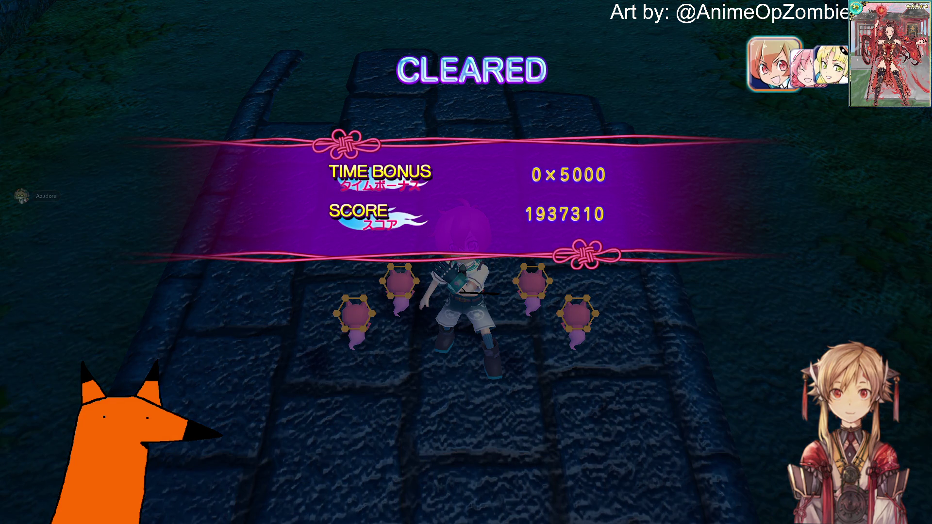
# Skip the CLEARED tally and enter initials ending in Z and U for the 3162310 score.
pyautogui.press('Escape')
pyautogui.press('Return')
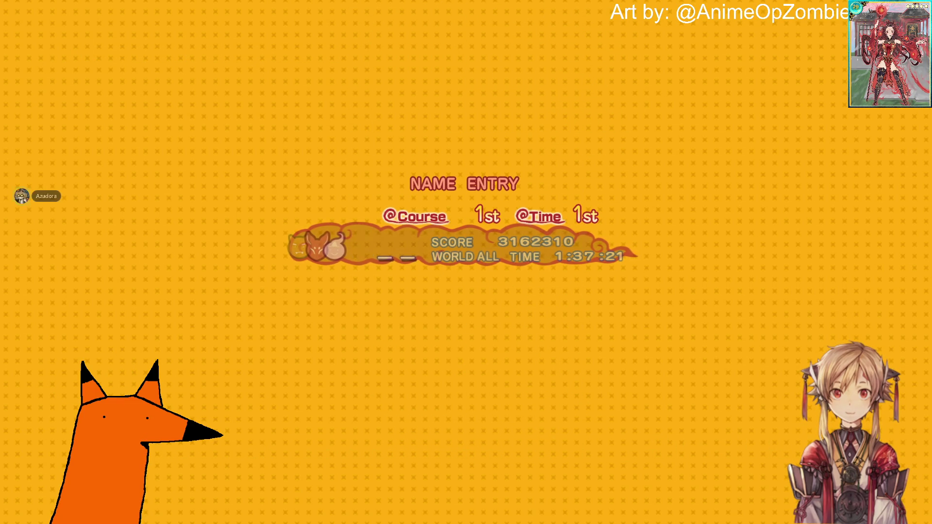
pyautogui.press('Up')
pyautogui.press('Return')
pyautogui.press('Up')
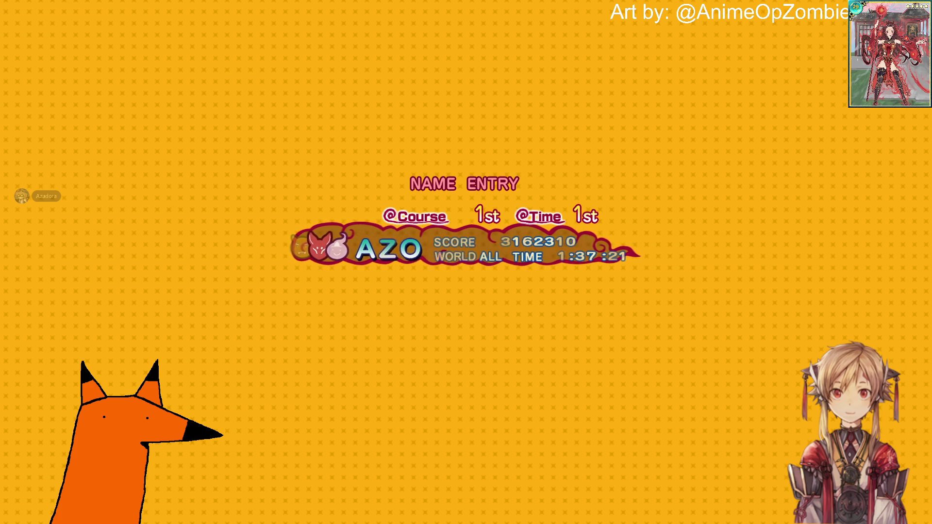
pyautogui.press('Up')
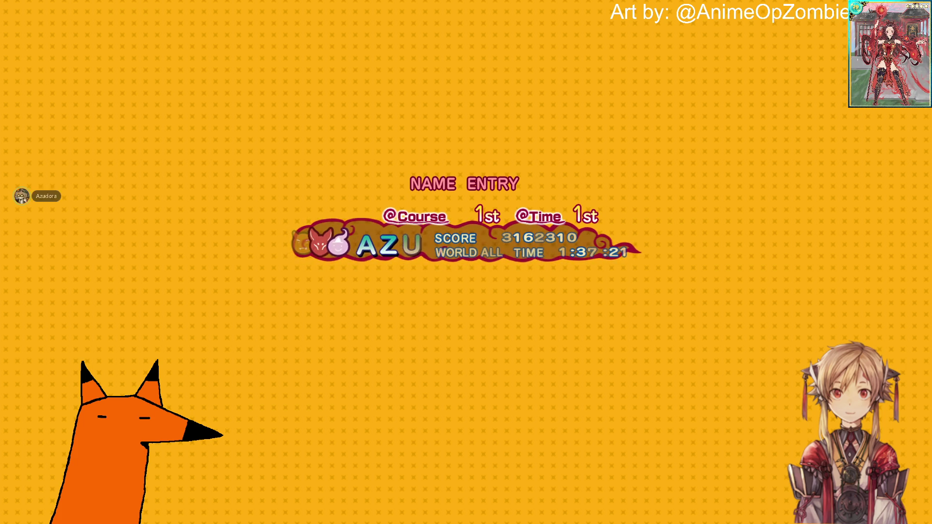
pyautogui.press('Return')
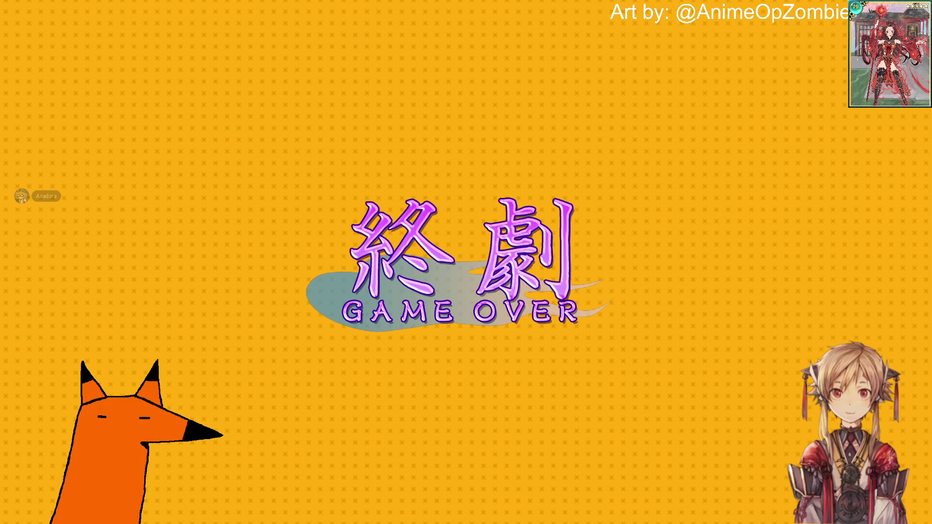
# Dismiss the leaderboard prompt and choose the Casual Course.
pyautogui.press('Escape')
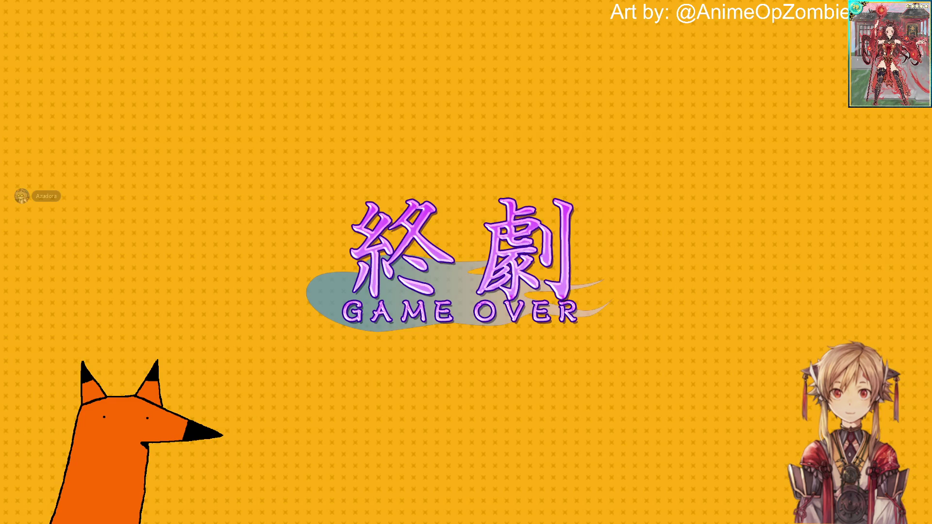
pyautogui.press('Return')
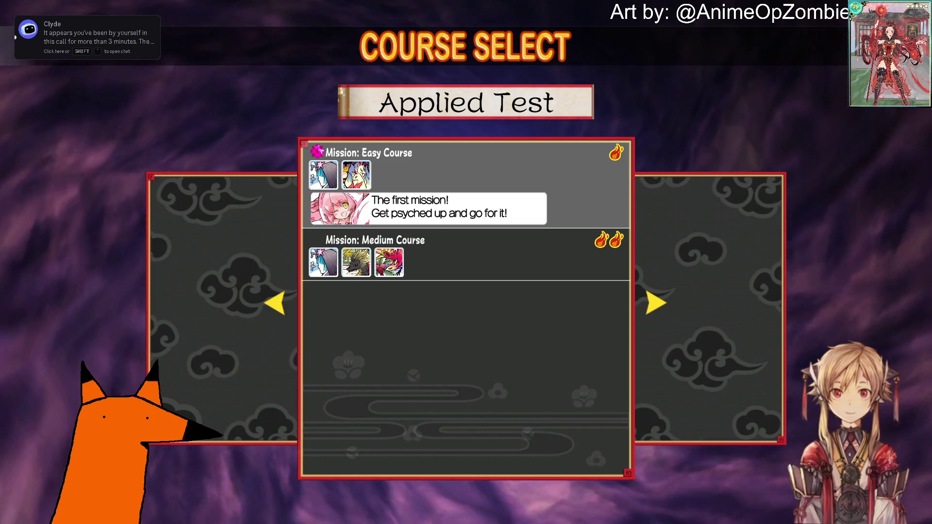
pyautogui.press('Right')
pyautogui.press('Left')
pyautogui.press('Left')
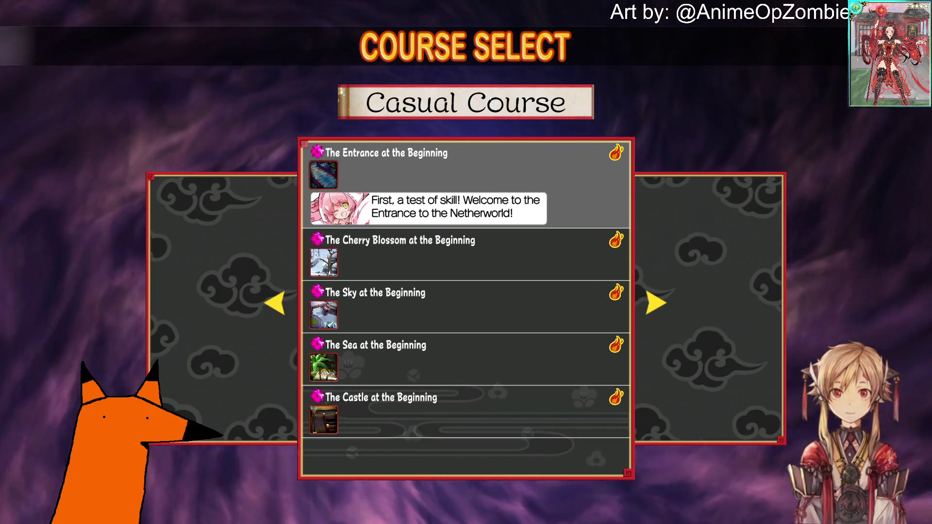
pyautogui.press('Return')
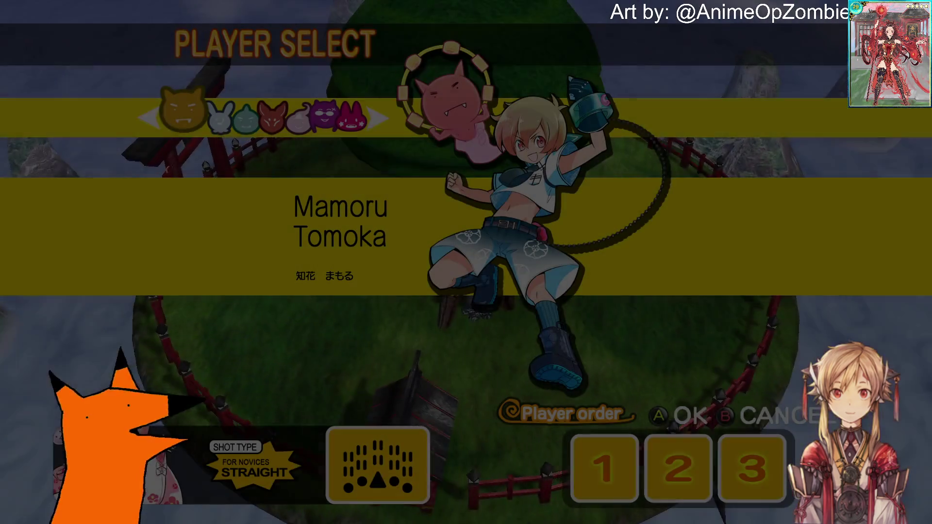
# Quit the current game to the main menu via Pause > Exit Game.
pyautogui.press('Escape')
pyautogui.press('Down')
pyautogui.press('Down')
pyautogui.press('Return')
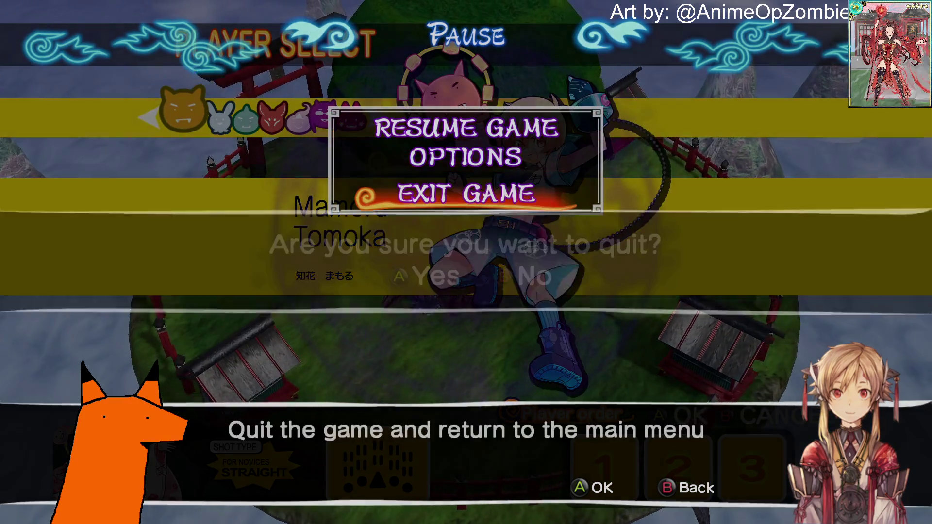
pyautogui.press('Return')
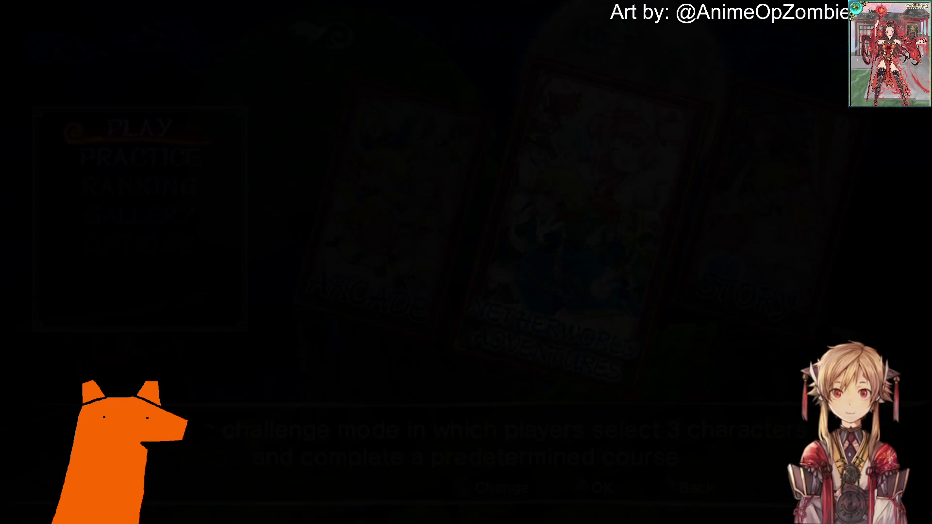
# Choose EXIT on the Main Menu to close the game.
pyautogui.press('Down')
pyautogui.press('Down')
pyautogui.press('Down')
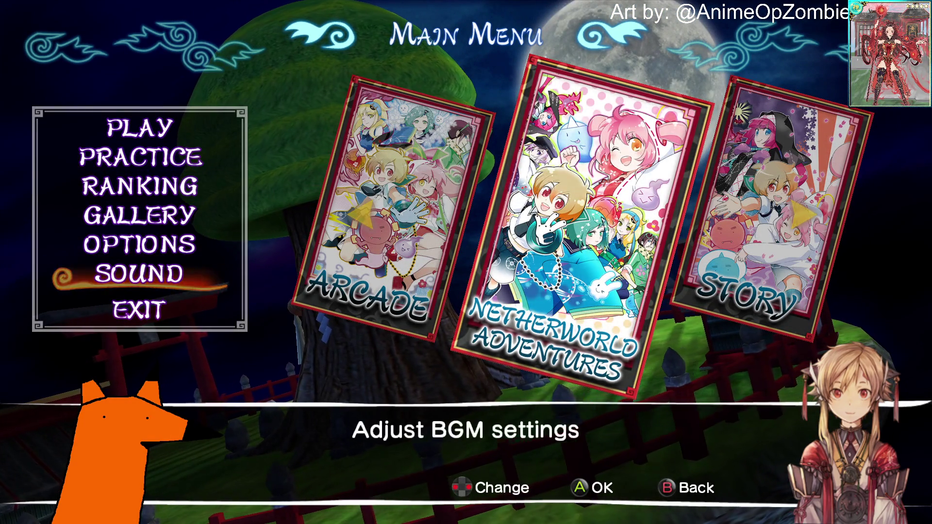
pyautogui.press('Up')
pyautogui.press('Up')
pyautogui.press('Up')
pyautogui.press('Down')
pyautogui.press('Down')
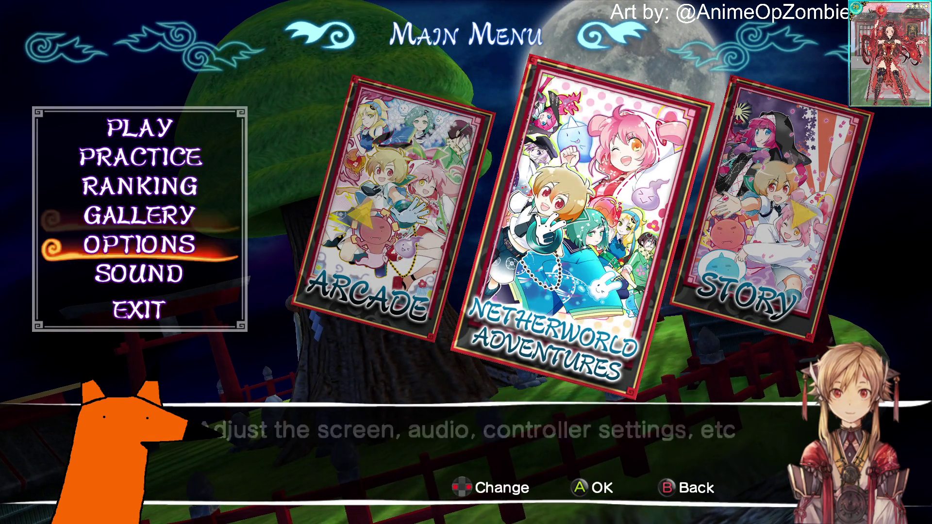
pyautogui.press('Down')
pyautogui.press('Down')
pyautogui.press('Return')
pyautogui.press('Return')
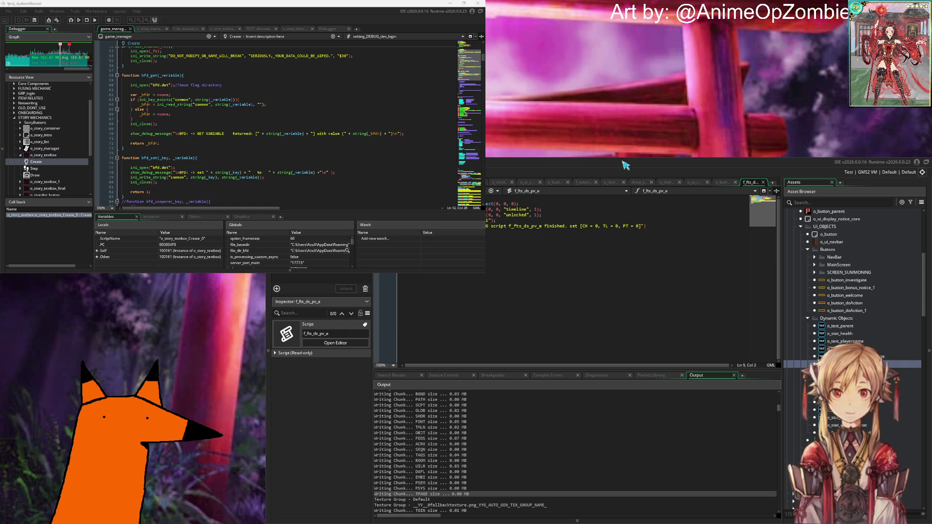
# Bring the GameMaker code editor in front of the Streamer.bot Commands window.
pyautogui.click(565, 303)
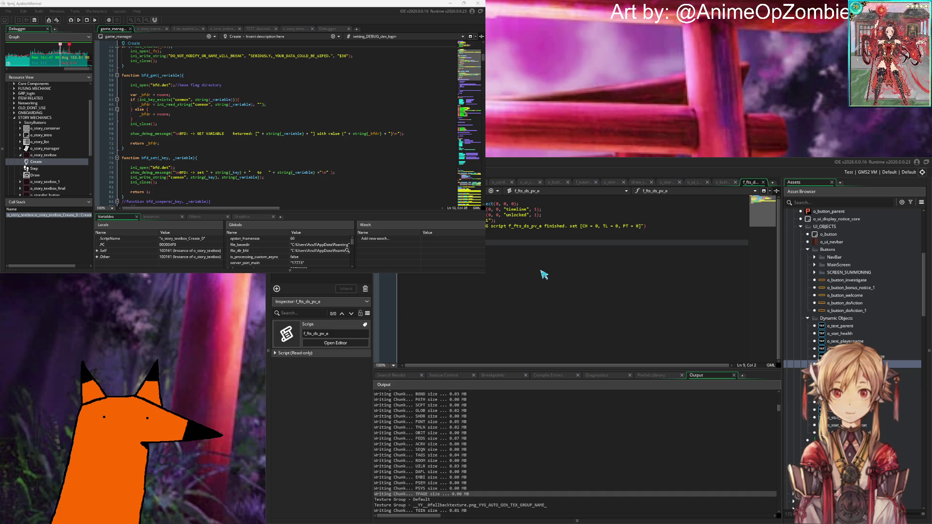
# Put the caret at the end of line 7, then build and run the project with F5.
pyautogui.click(517, 234)
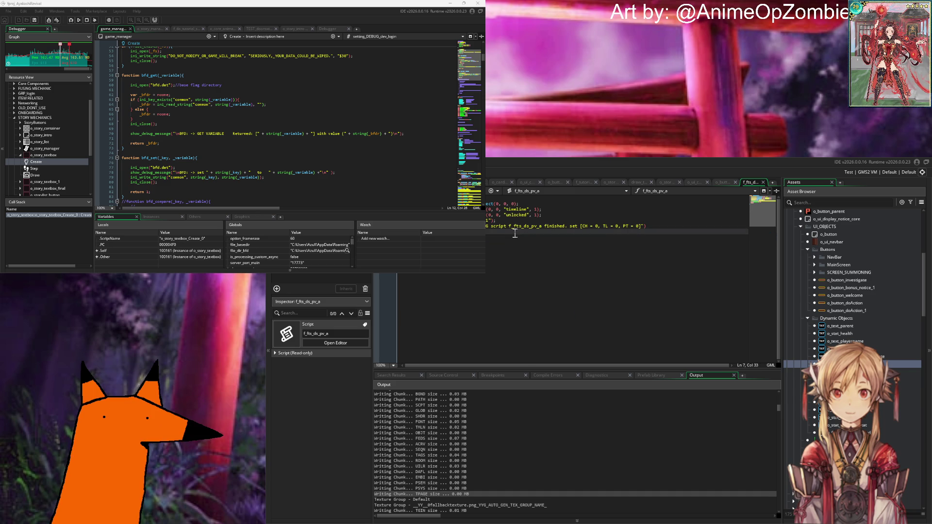
pyautogui.press('F5')
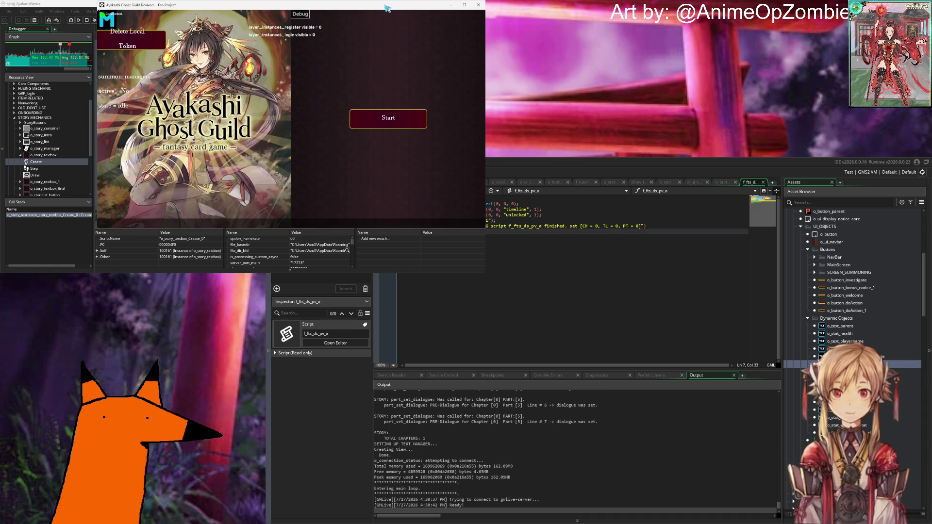
# Attempt to log in with the prefilled account from the Start screen.
pyautogui.click(327, 130)
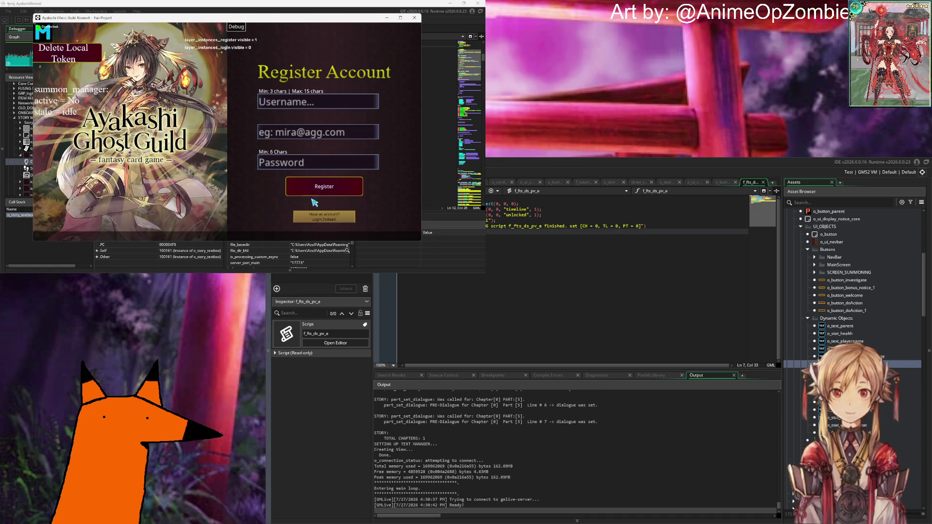
pyautogui.click(328, 223)
pyautogui.click(324, 214)
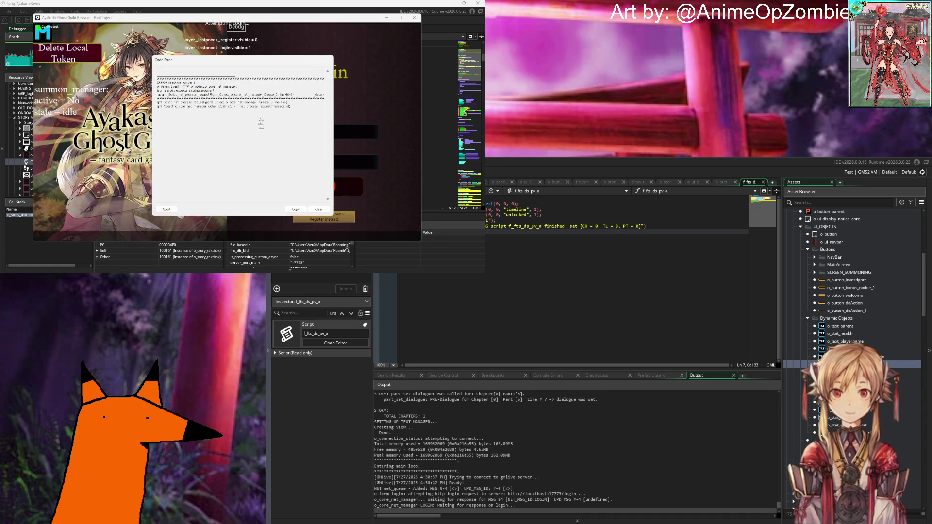
# Abort the run on the Code Error dialog and rebuild the game with F5.
pyautogui.doubleClick(268, 95)
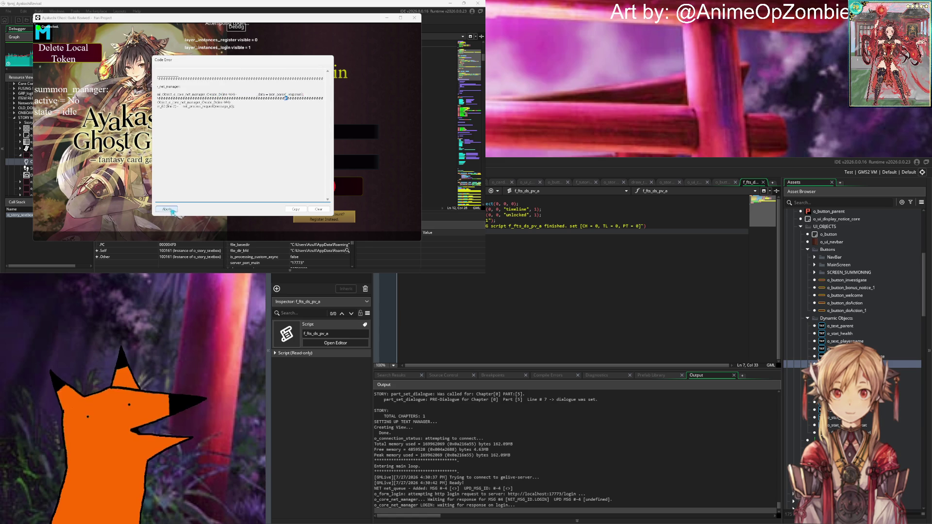
pyautogui.click(166, 208)
pyautogui.press('F5')
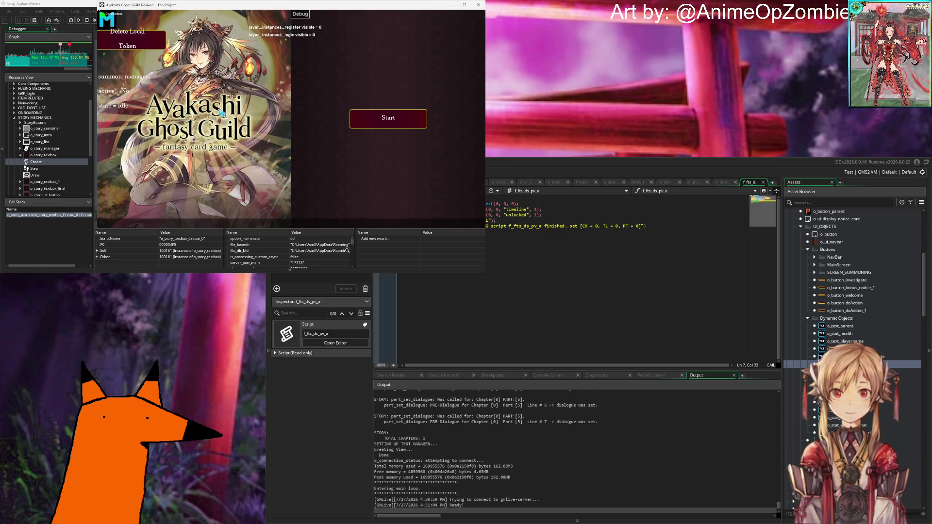
# Log in with the prefilled account and dismiss the onboarding message box.
pyautogui.click(356, 115)
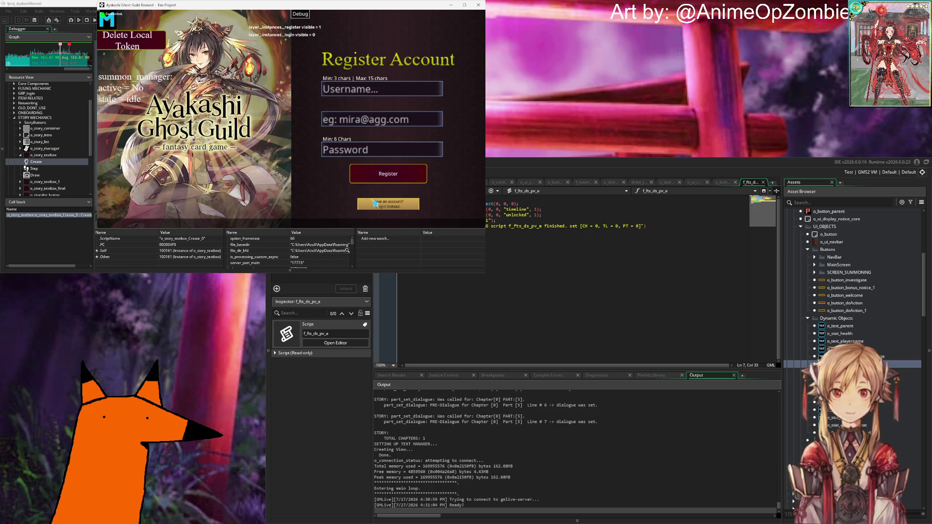
pyautogui.click(392, 207)
pyautogui.click(388, 173)
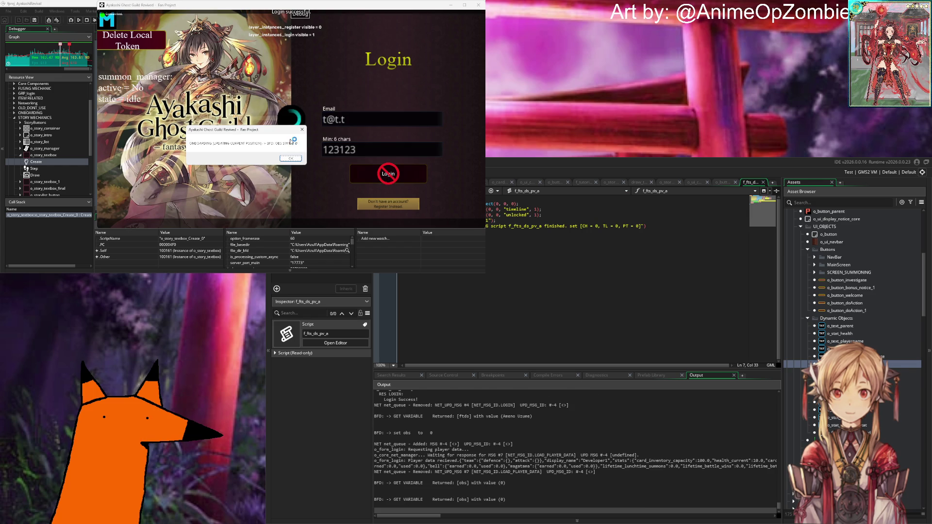
pyautogui.press('Return')
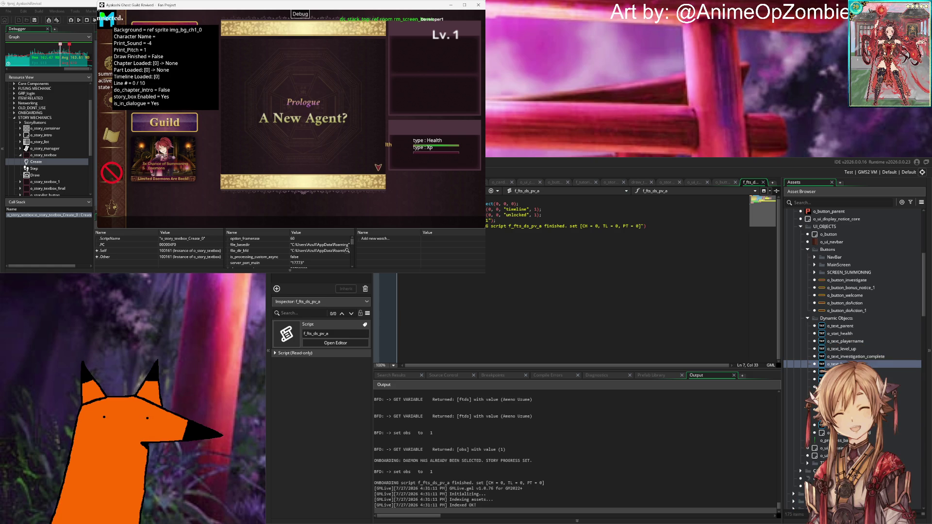
# Advance through the prologue, summon the Level 1 Barbetta card and return home.
pyautogui.click(361, 156)
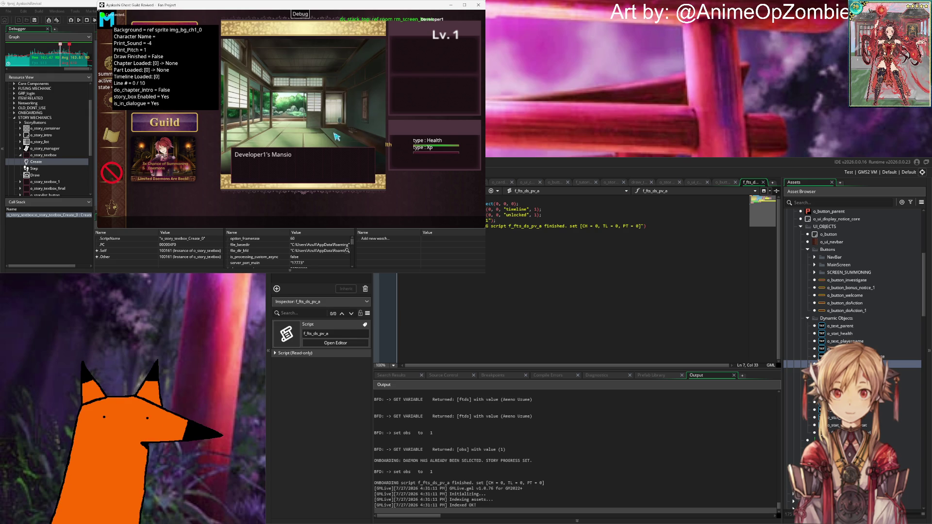
pyautogui.click(350, 176)
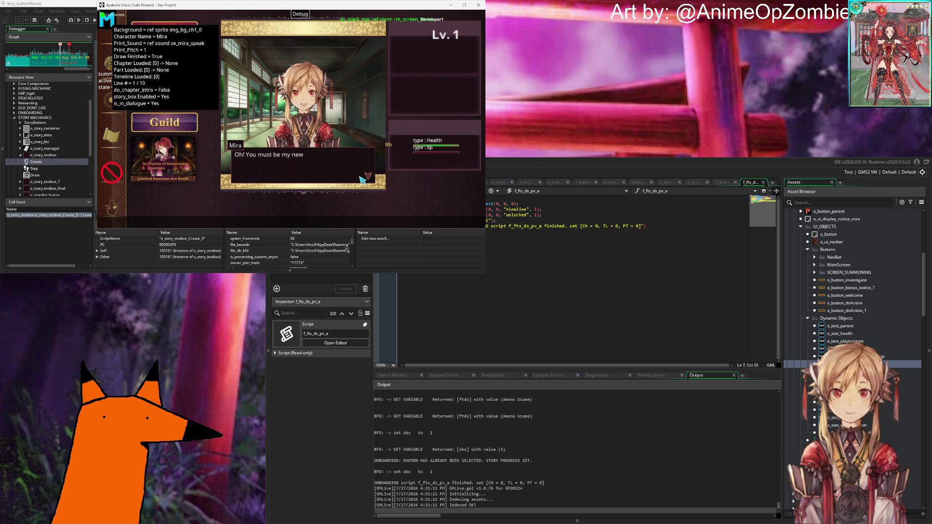
pyautogui.click(363, 180)
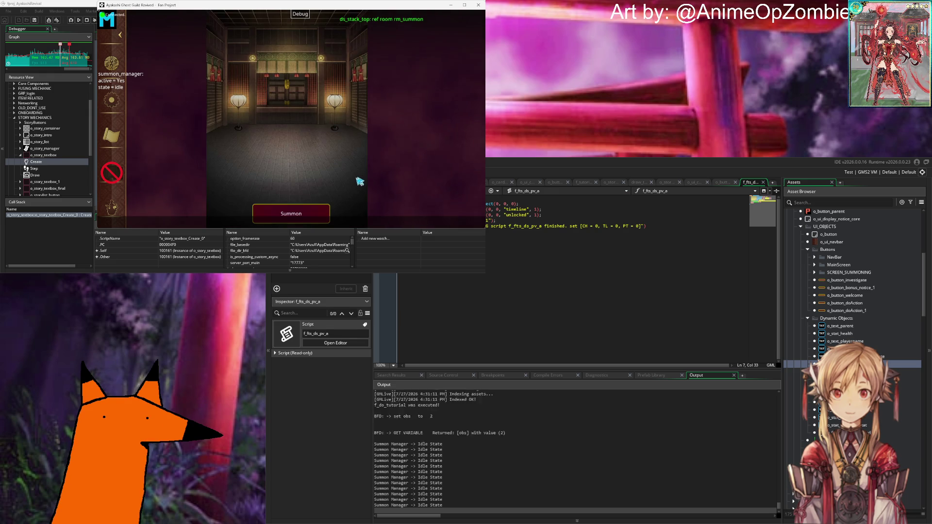
pyautogui.click(290, 214)
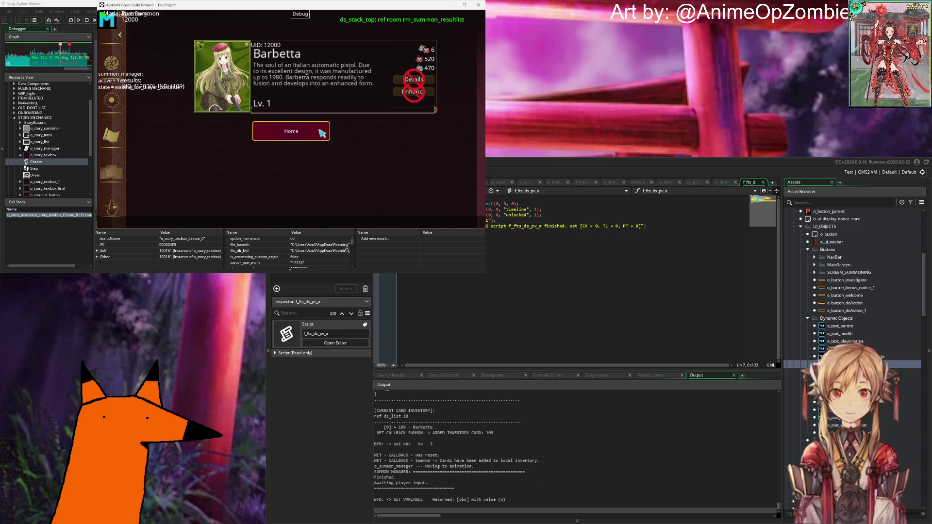
pyautogui.click(307, 182)
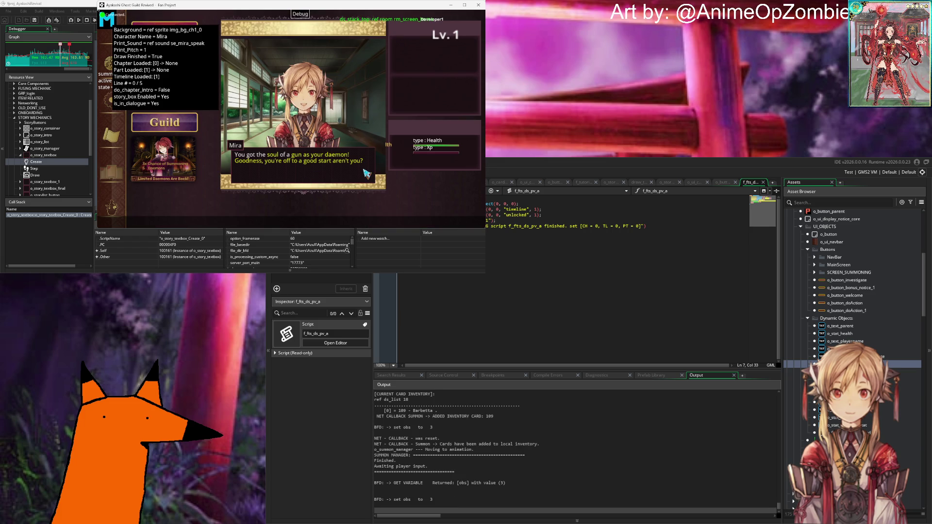
# Advance Mira's post-summon lines, including the one about ghosts, until her dialogue ends.
pyautogui.click(367, 174)
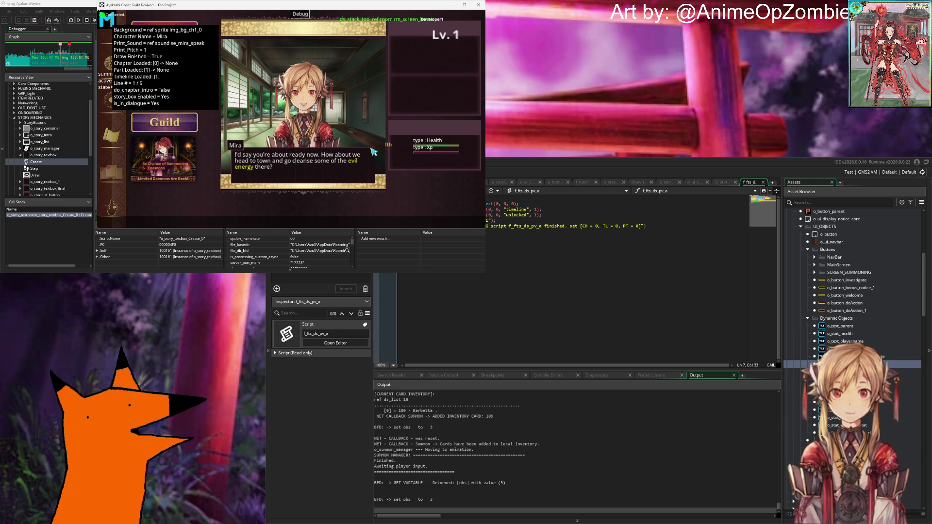
pyautogui.click(367, 174)
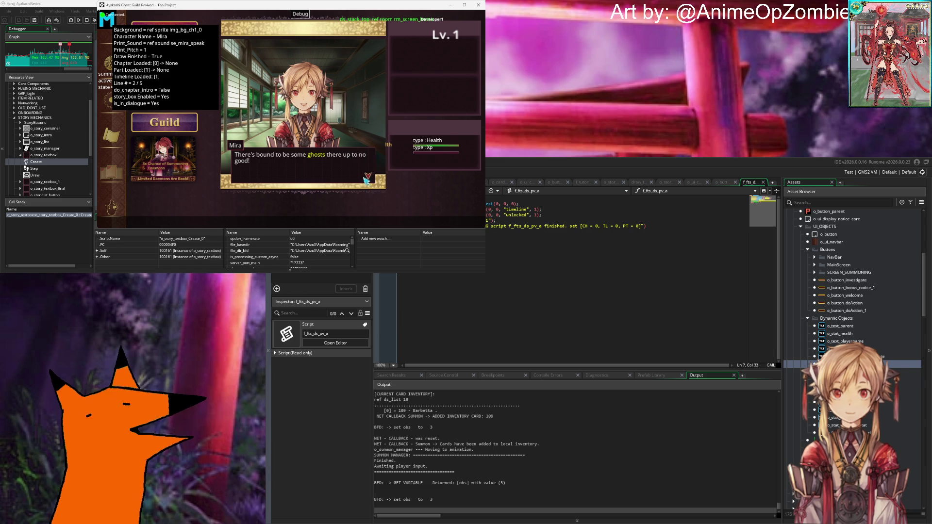
pyautogui.click(375, 184)
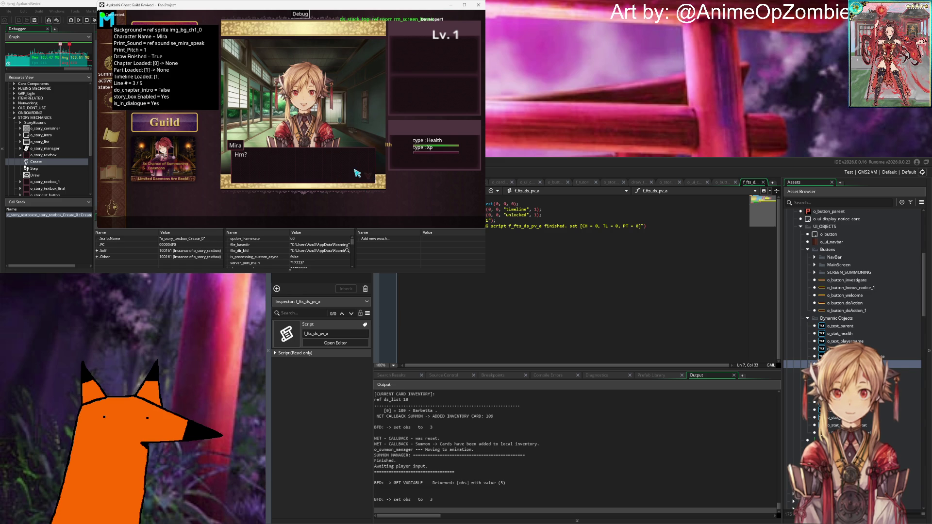
pyautogui.click(356, 172)
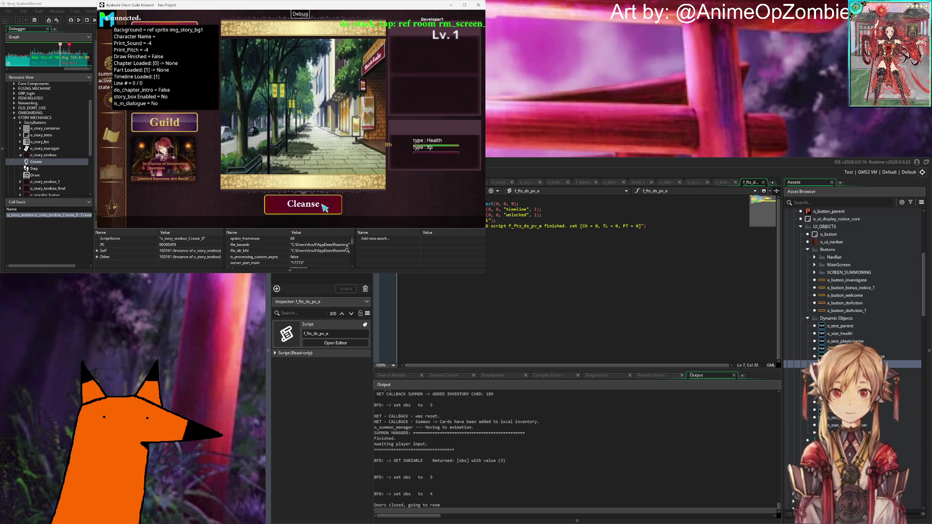
# Use Cleanse on the street to level the character up from 2 to 3.
pyautogui.click(322, 208)
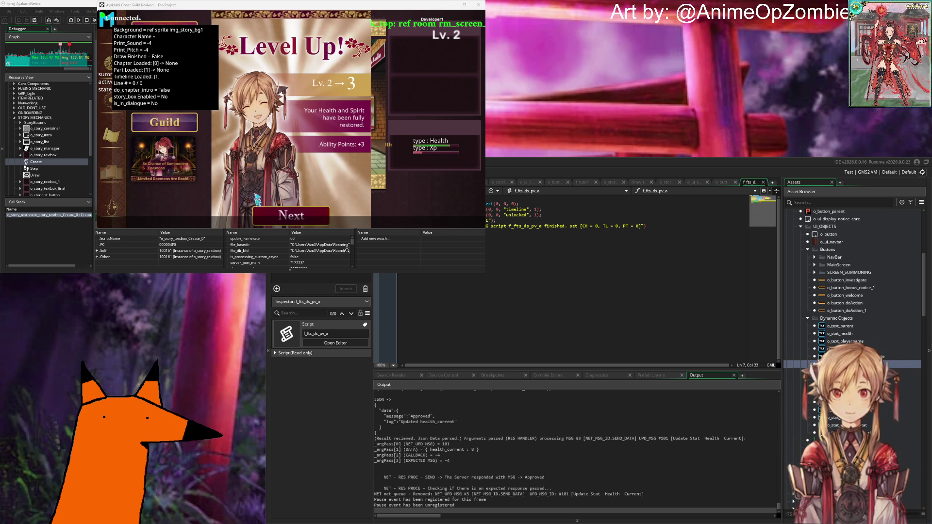
# Continue past the Level Up screen in the running game.
pyautogui.click(264, 212)
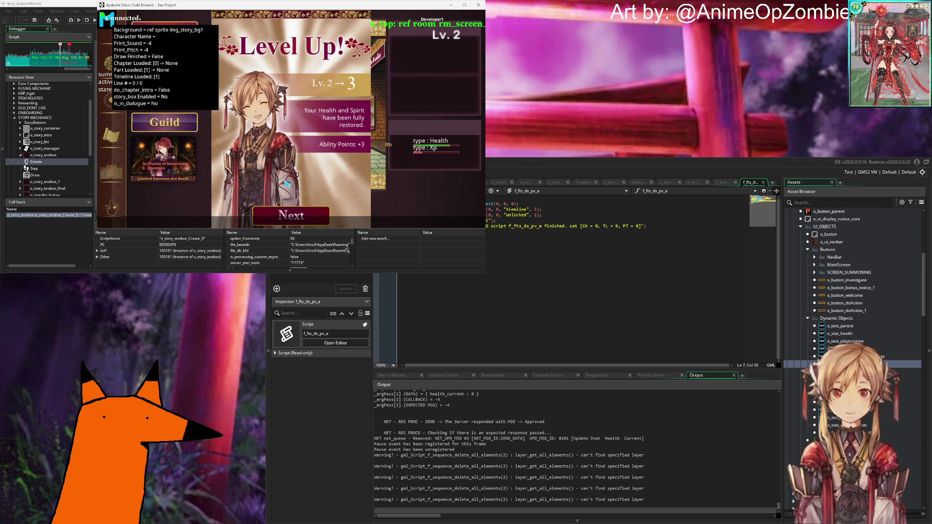
pyautogui.click(547, 259)
pyautogui.scroll(-5, 833, 425)
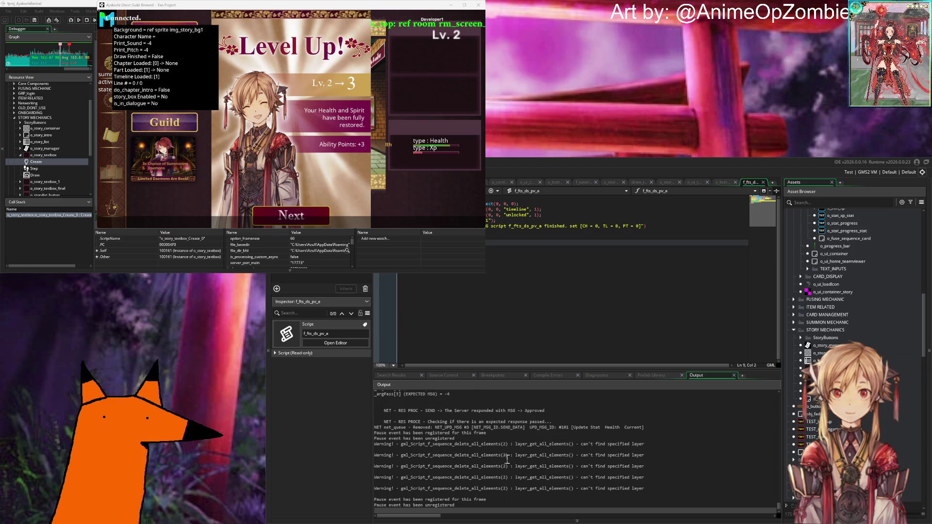
pyautogui.scroll(5, 513, 423)
pyautogui.scroll(-7, 533, 426)
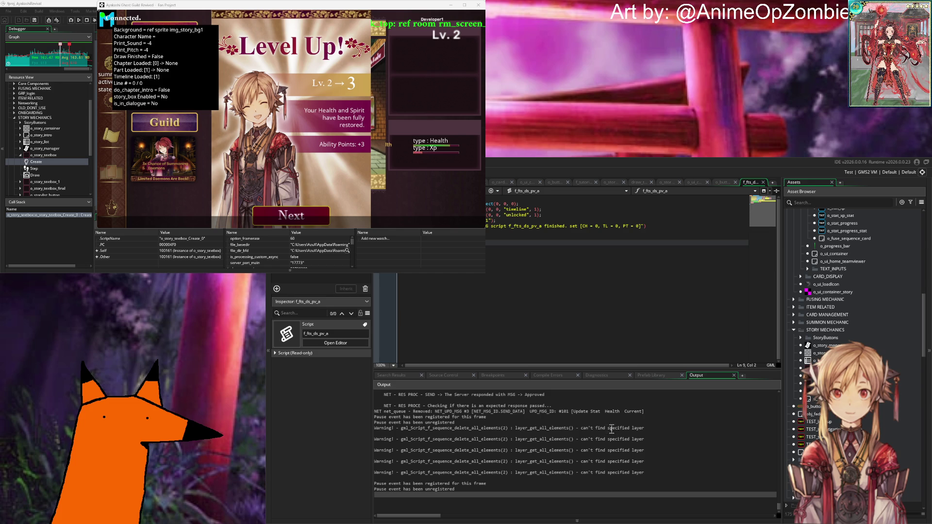
# Select the first 'can't find specified layer' warning and open the f_sequence_delete_all_elements script.
pyautogui.click(617, 428)
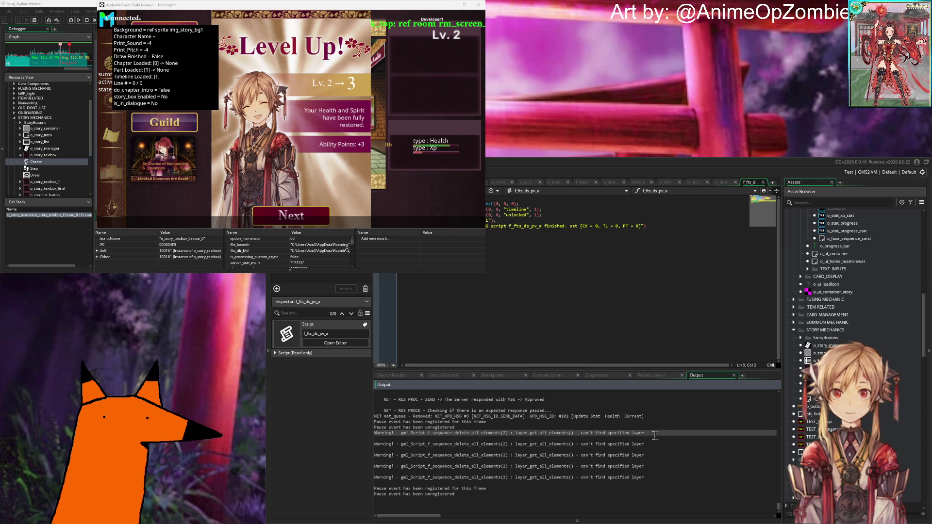
pyautogui.scroll(-8, 864, 427)
pyautogui.scroll(-10, 863, 427)
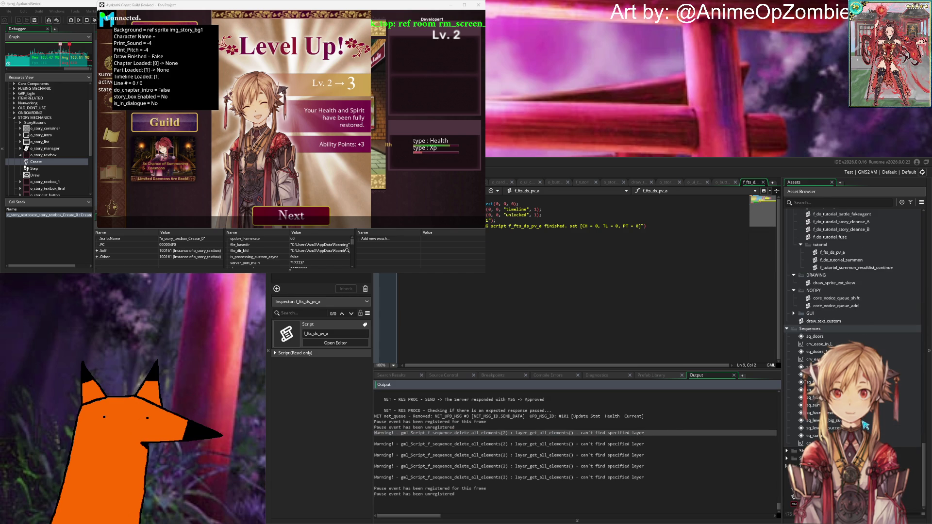
pyautogui.scroll(6, 865, 425)
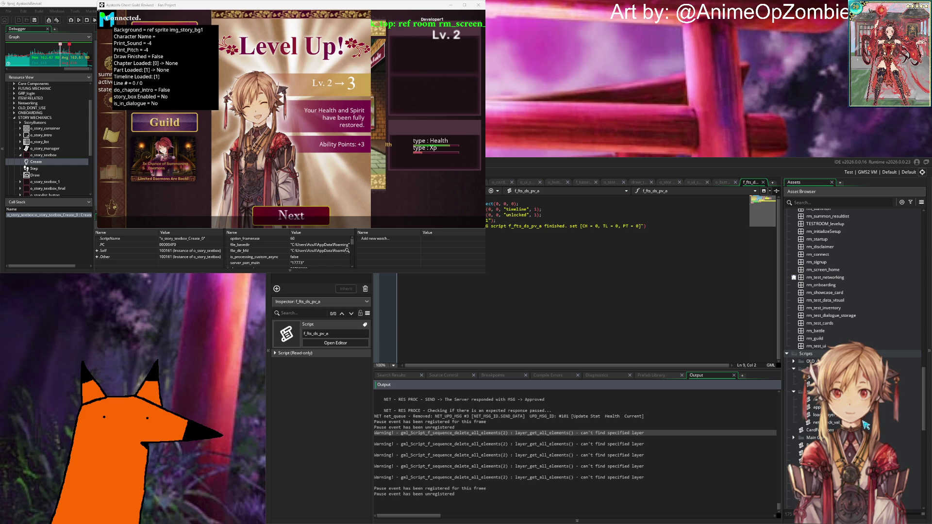
pyautogui.doubleClick(644, 432)
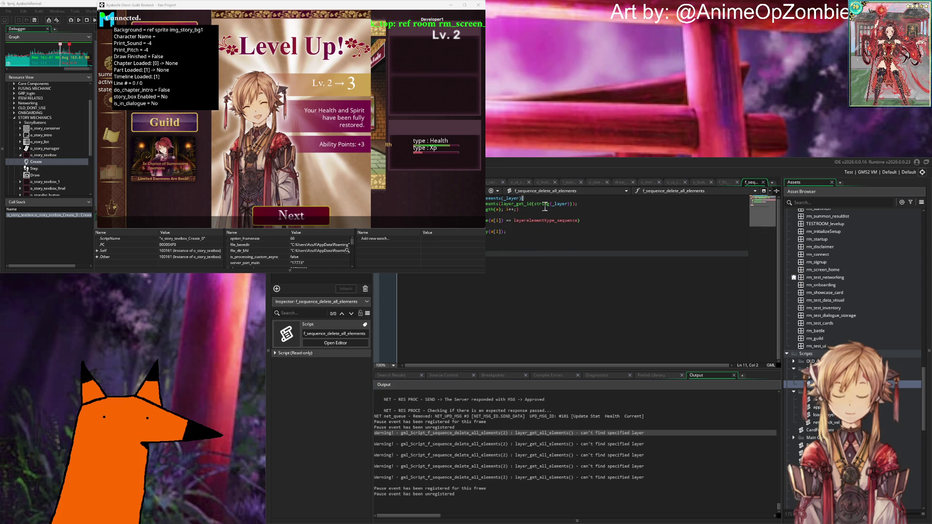
# Replace the string(_layer) call with _layer in the f_sequence_delete_all_elements script.
pyautogui.moveTo(548, 206)
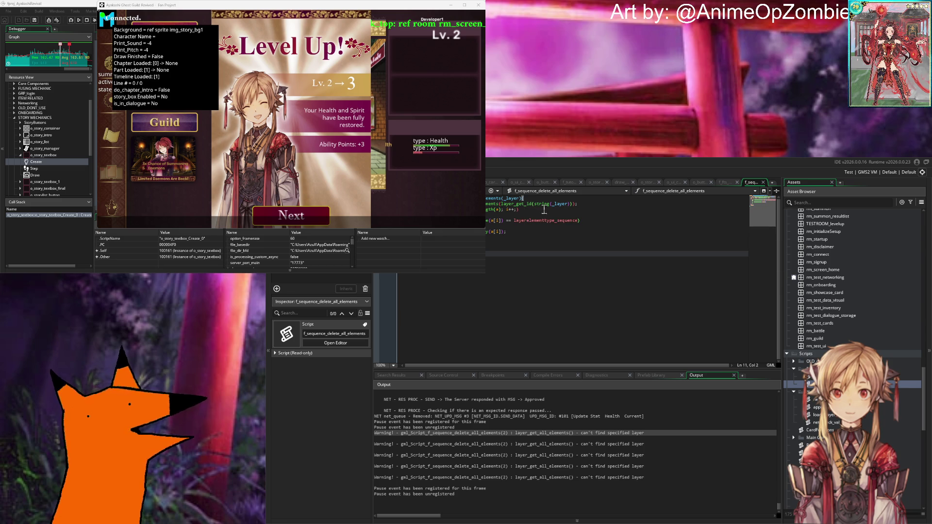
pyautogui.moveTo(534, 204); pyautogui.dragTo(571, 207)
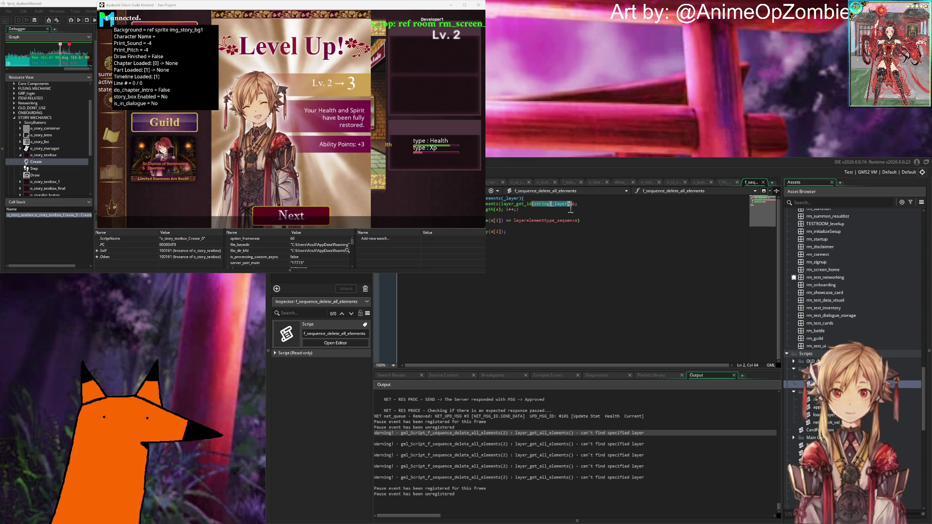
pyautogui.write('_la')
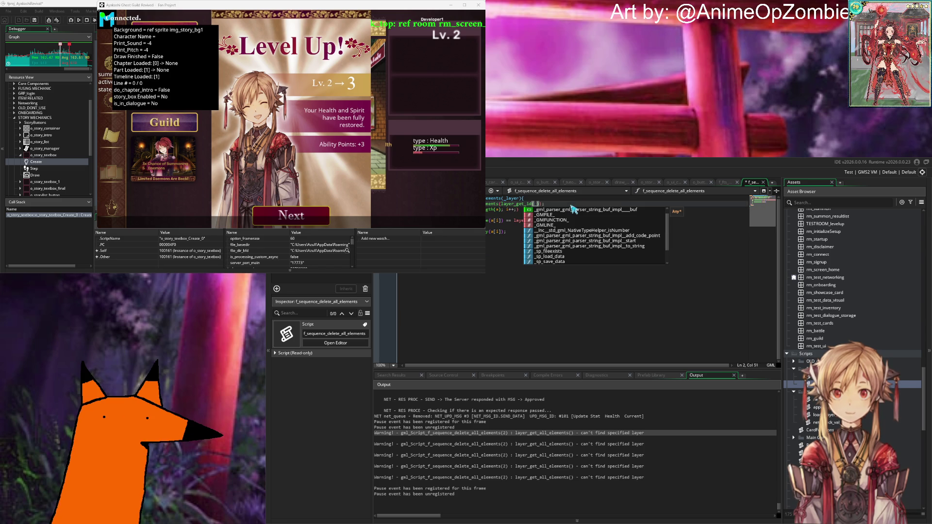
pyautogui.write('yer')
pyautogui.click(576, 199)
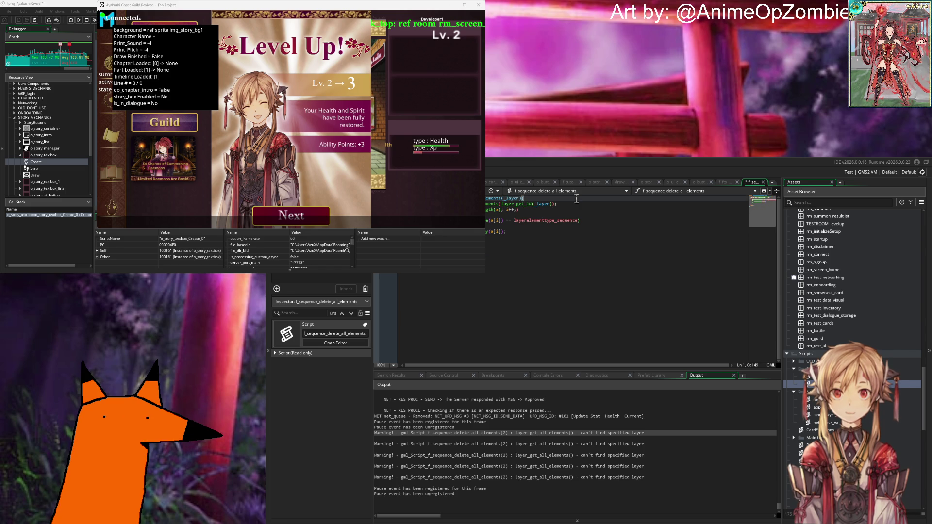
pyautogui.click(507, 247)
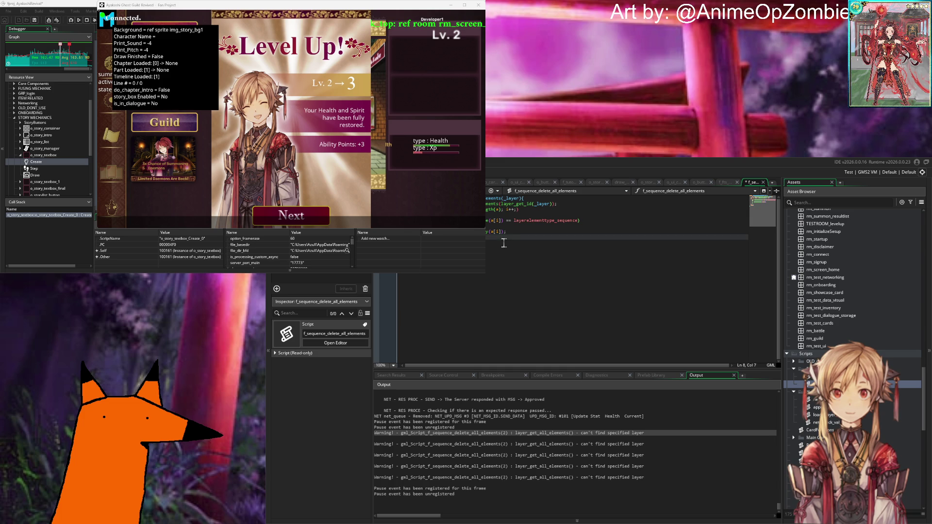
# Save the script and continue past the Level Up screen in the game.
pyautogui.hotkey('ctrl', 's')
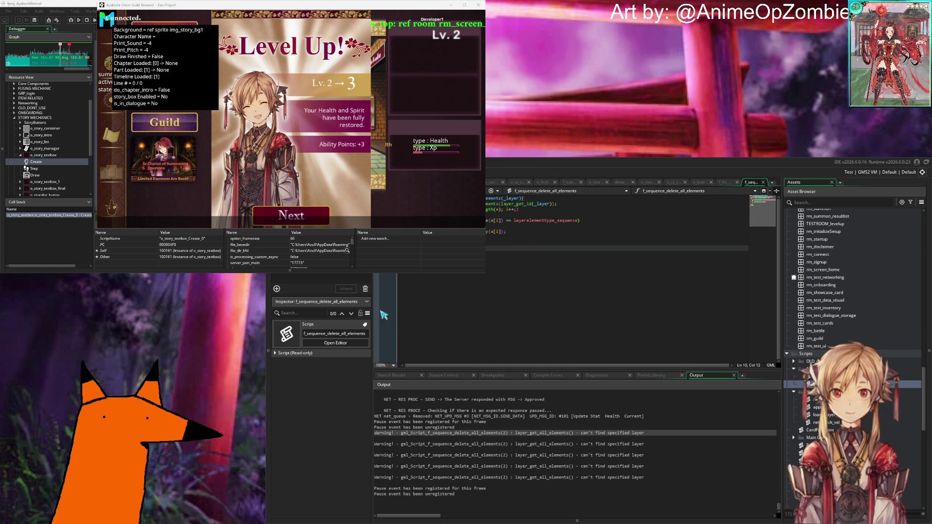
pyautogui.click(307, 221)
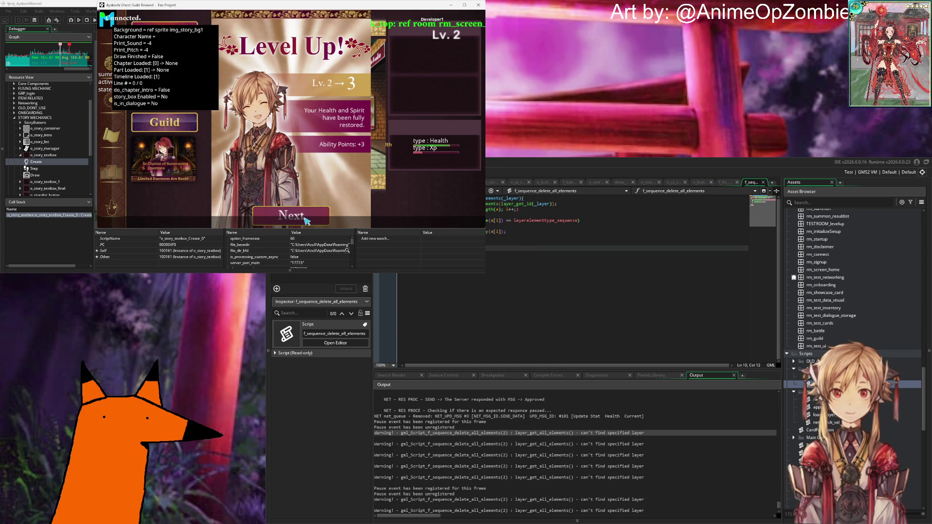
pyautogui.click(526, 232)
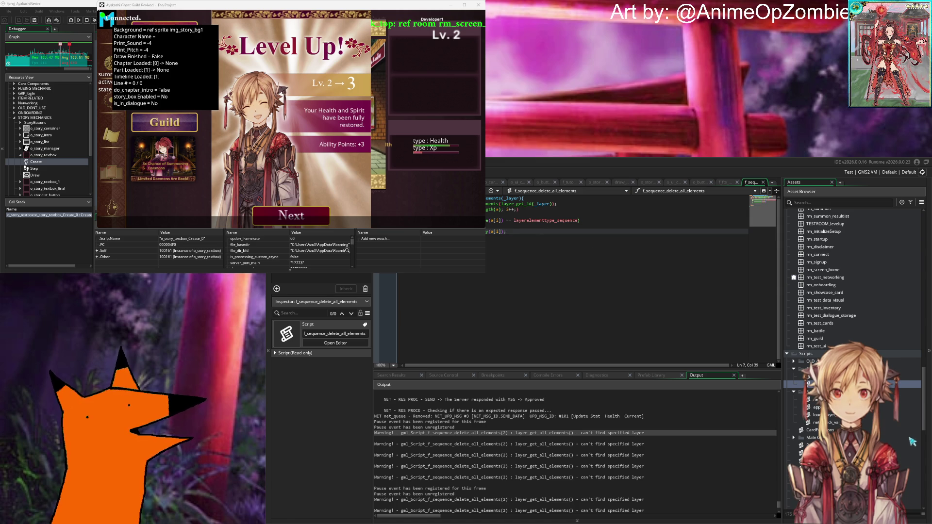
# Look over the f_fts_ds_pv_a and f_sequence_delete_all_elements scripts.
pyautogui.scroll(4, 825, 340)
pyautogui.scroll(8, 793, 386)
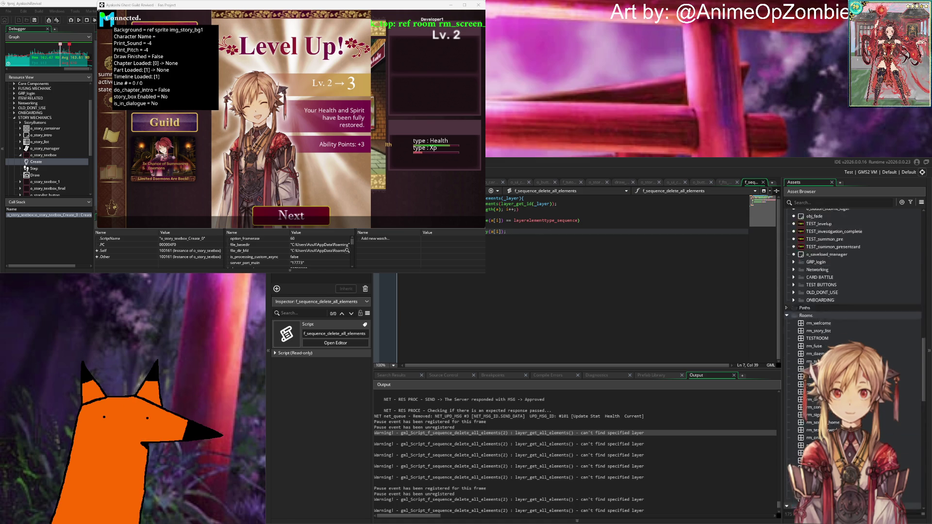
pyautogui.click(725, 186)
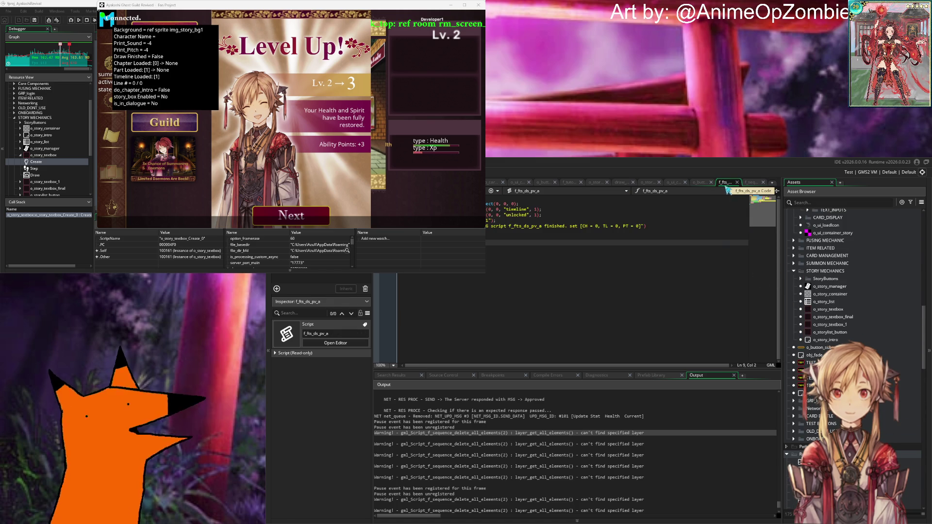
pyautogui.click(751, 184)
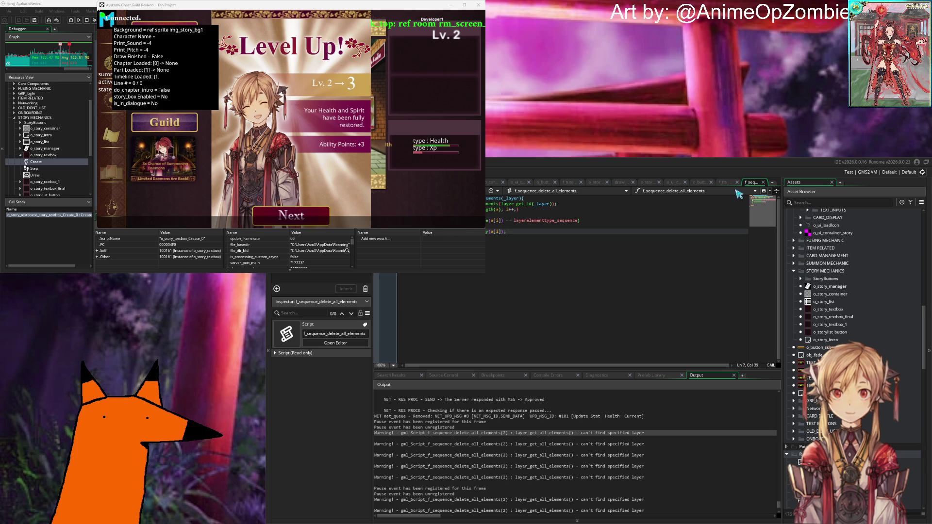
pyautogui.scroll(10, 820, 357)
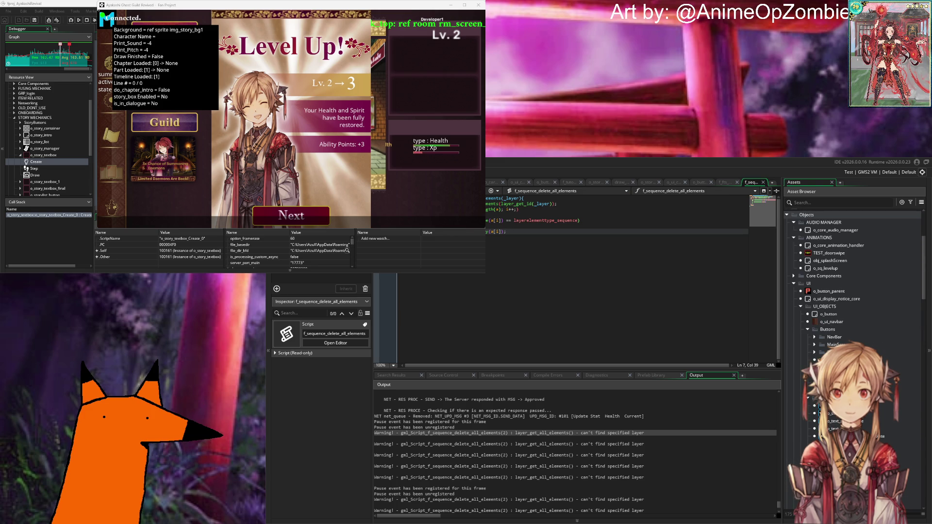
pyautogui.scroll(-3, 859, 323)
pyautogui.scroll(3, 859, 330)
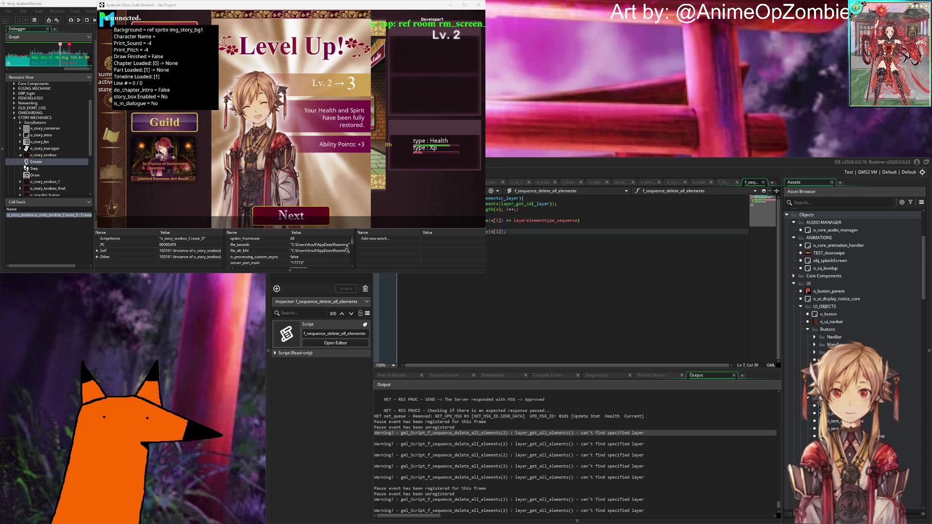
# In o_button_bonus_notice_1's Step code, try an instance_destroy() call on line 12, then remove it.
pyautogui.doubleClick(834, 367)
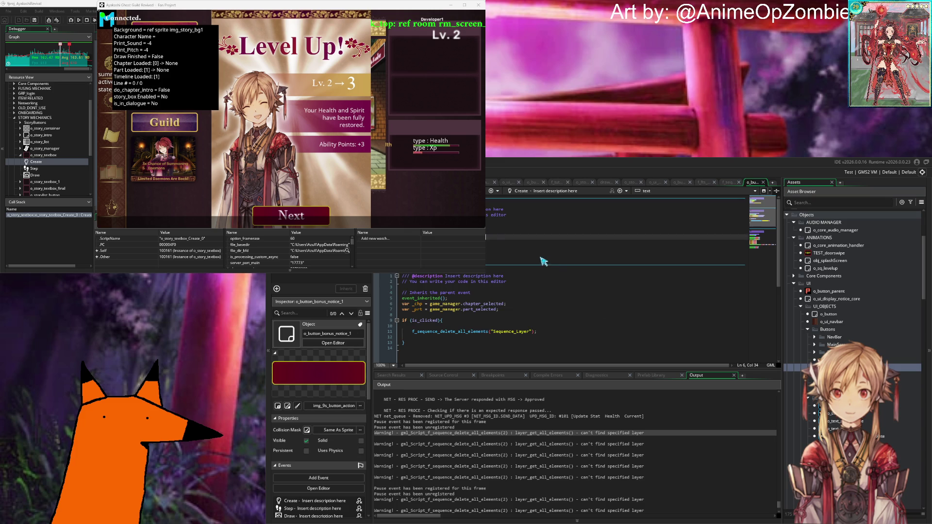
pyautogui.click(576, 338)
pyautogui.write('instance_)de')
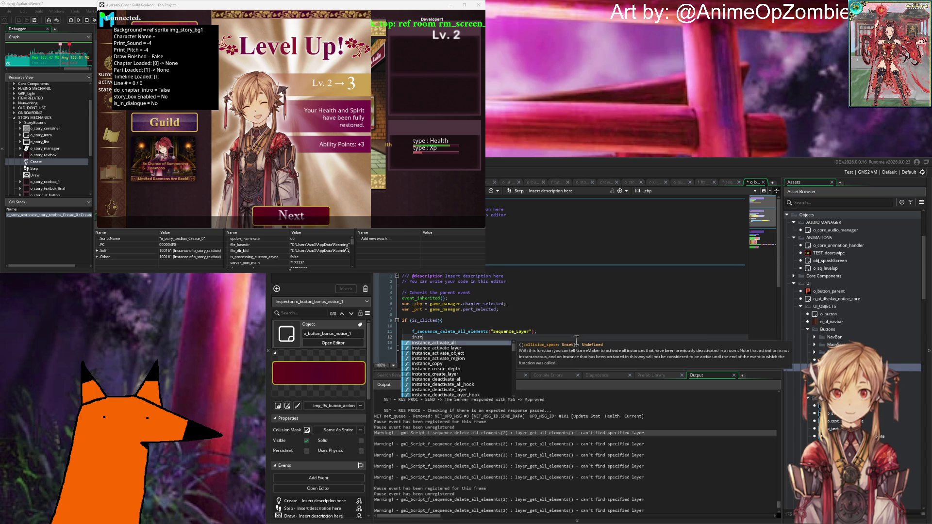
pyautogui.press('BackSpace')
pyautogui.press('BackSpace')
pyautogui.press('BackSpace')
pyautogui.write('destroy(')
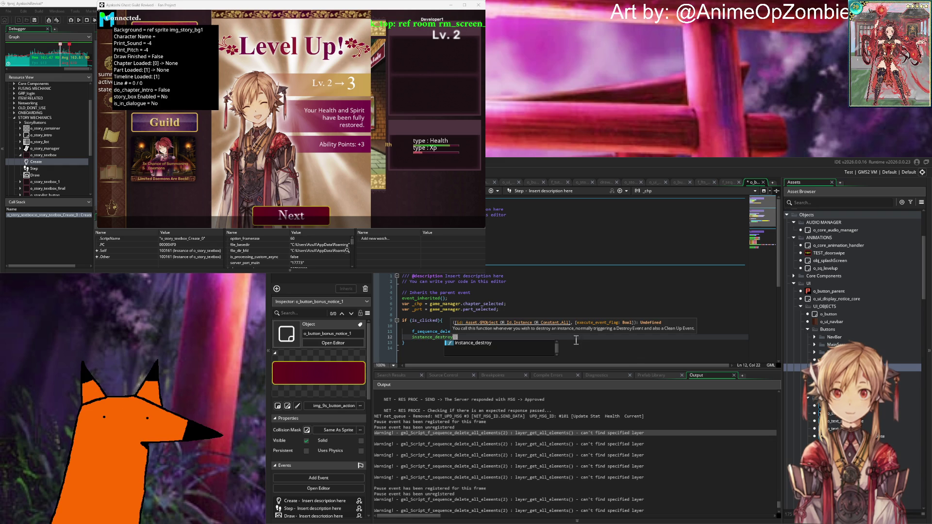
pyautogui.write(')')
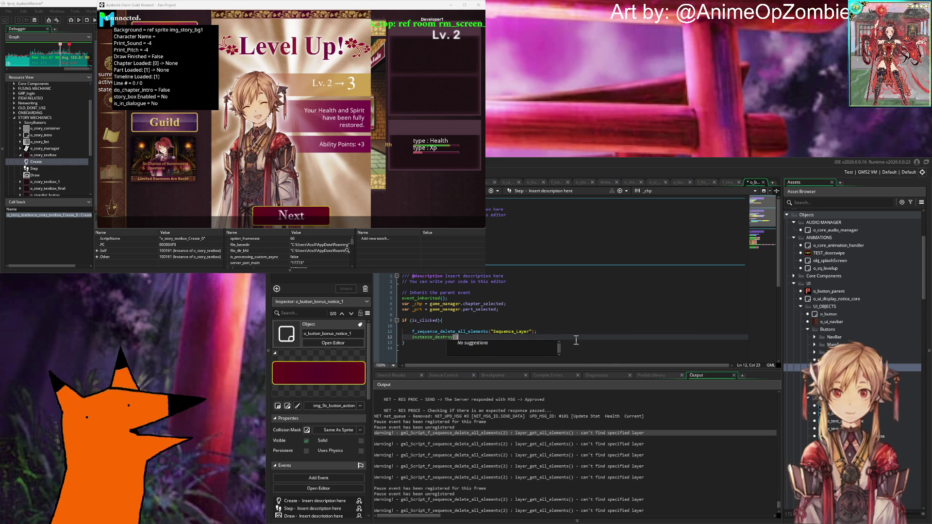
pyautogui.press('BackSpace')
pyautogui.press('BackSpace')
pyautogui.press('BackSpace')
pyautogui.press('BackSpace')
pyautogui.press('BackSpace')
pyautogui.press('BackSpace')
# Start a with(o_core_animation_handler) block on that line and open the handler's details.
pyautogui.write('with(o')
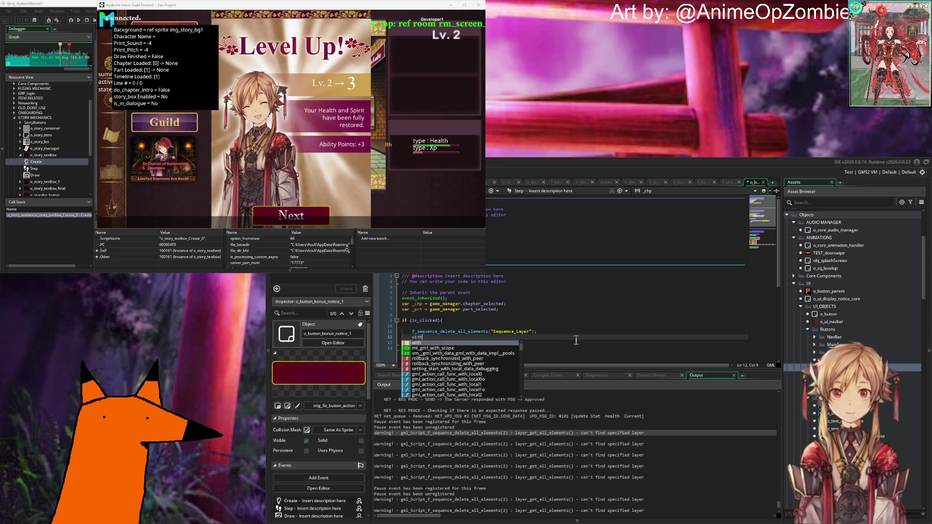
pyautogui.press('BackSpace')
pyautogui.write('animation_ha')
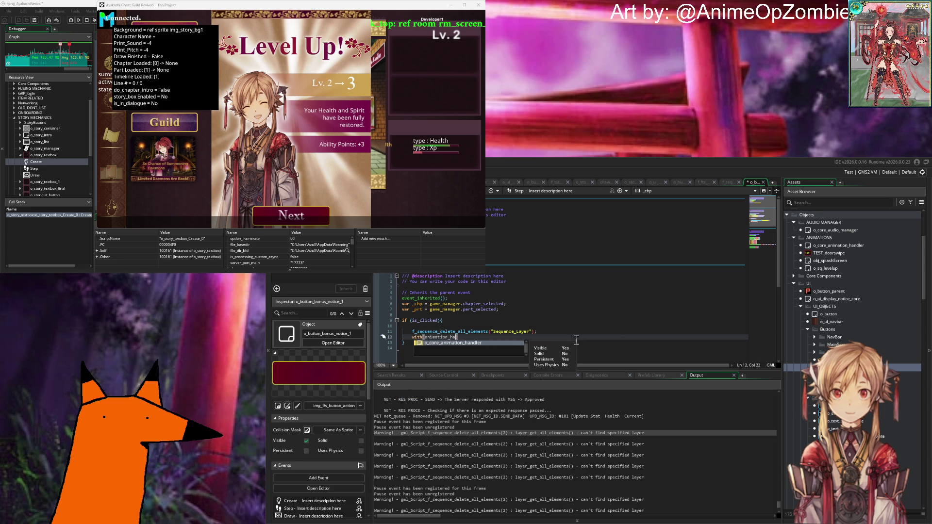
pyautogui.press('Return')
pyautogui.press('Return')
pyautogui.middleClick(480, 338)
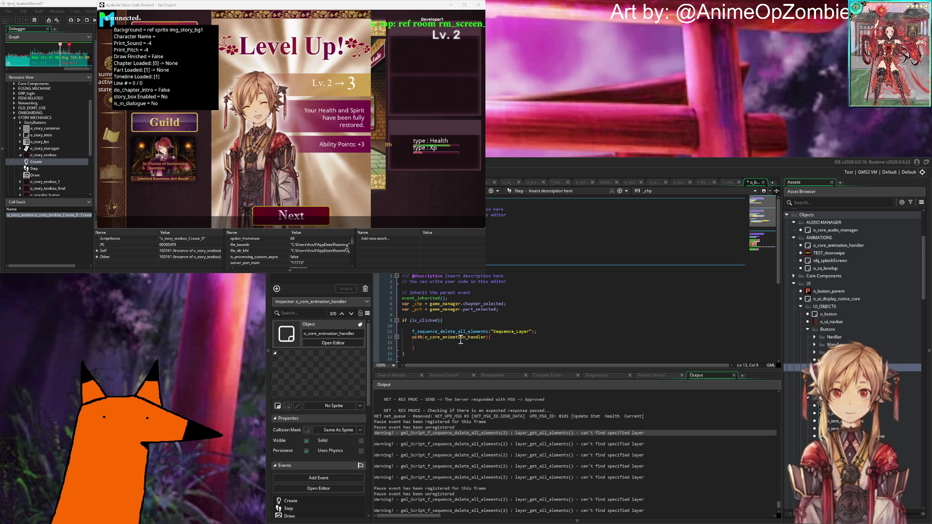
# Bring up the o_core_animation_handler code and browse to its level-up block.
pyautogui.click(103, 232)
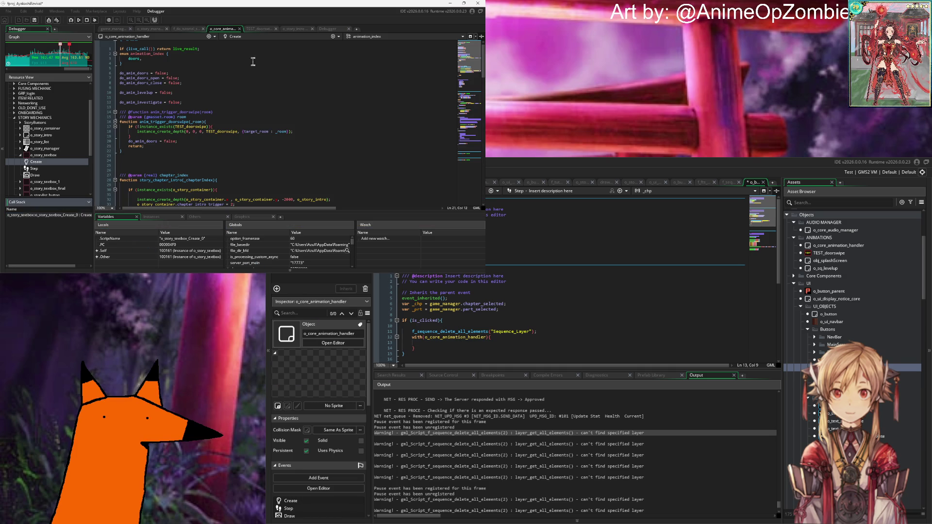
pyautogui.click(257, 118)
pyautogui.scroll(-10, 222, 152)
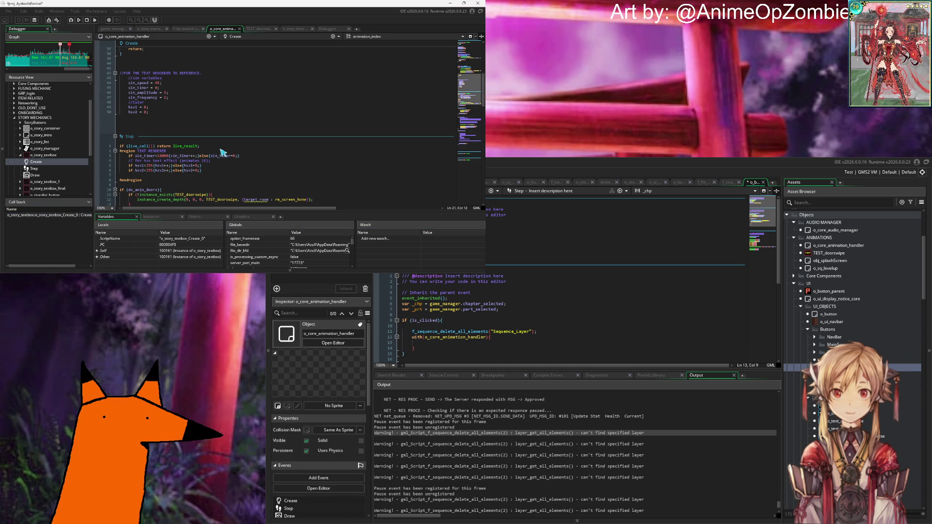
pyautogui.scroll(3, 219, 150)
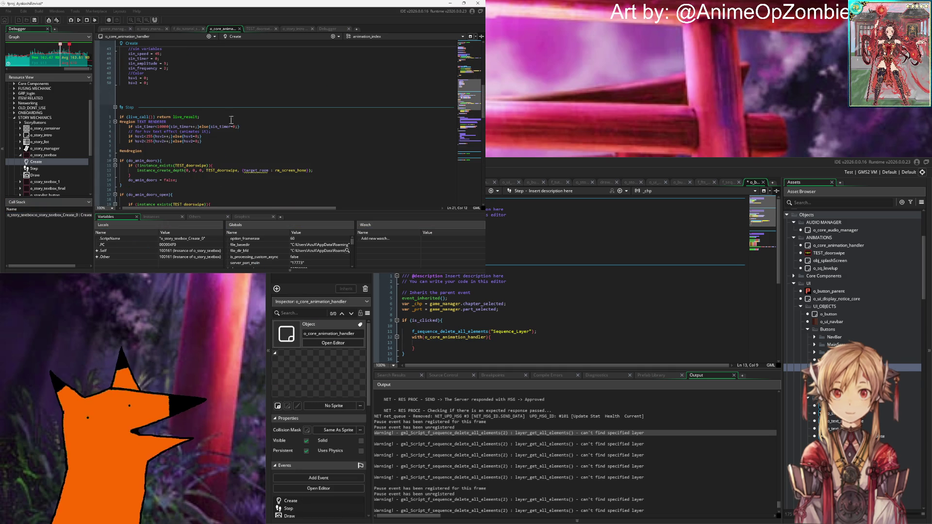
pyautogui.click(202, 147)
pyautogui.scroll(3, 201, 147)
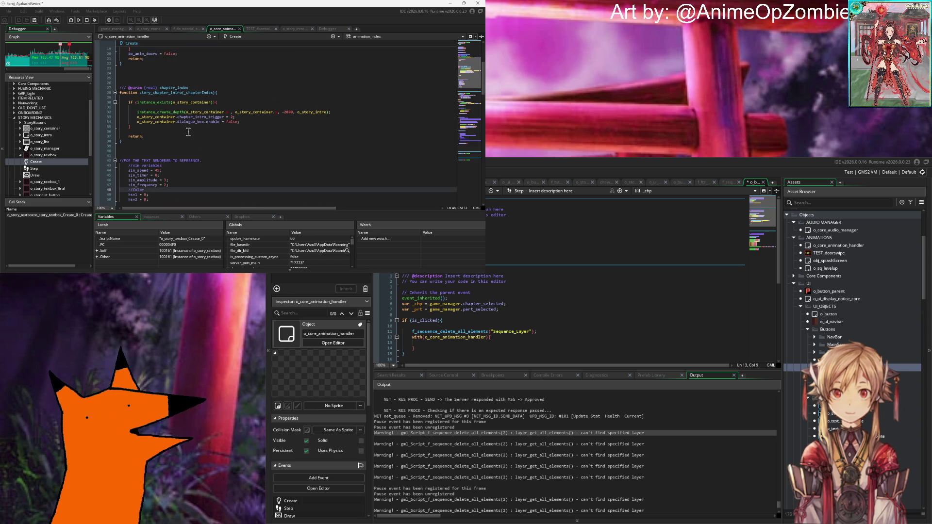
pyautogui.scroll(6, 217, 115)
pyautogui.scroll(-15, 218, 119)
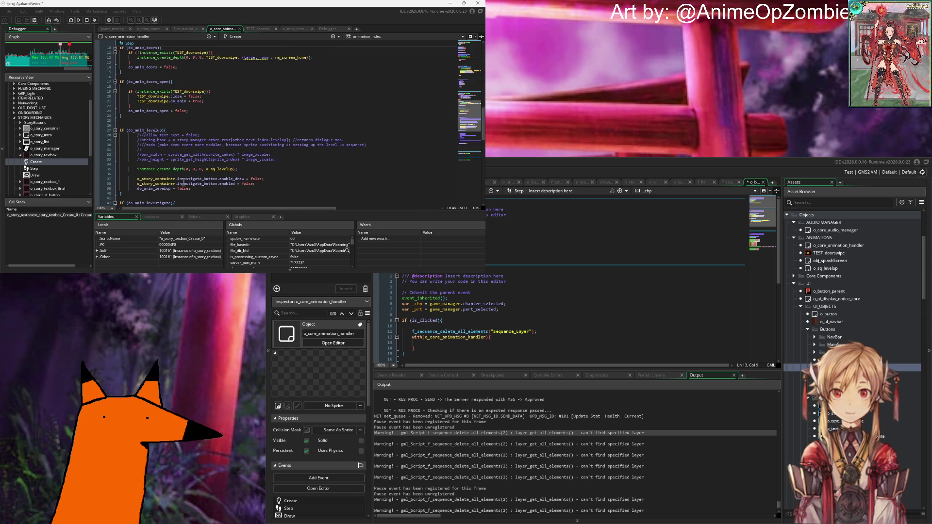
pyautogui.click(137, 165)
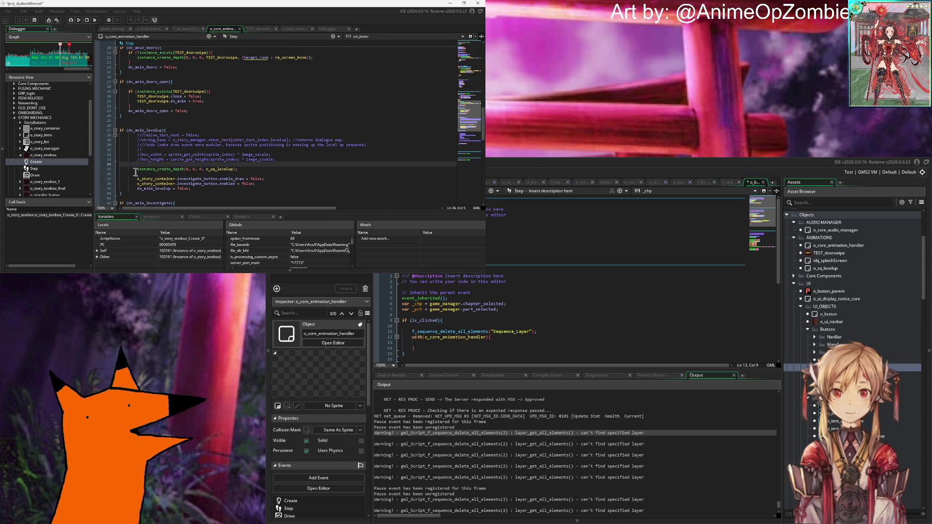
# Store the o_sq_levelup instance_create_depth result in a new sq_instance variable.
pyautogui.click(136, 169)
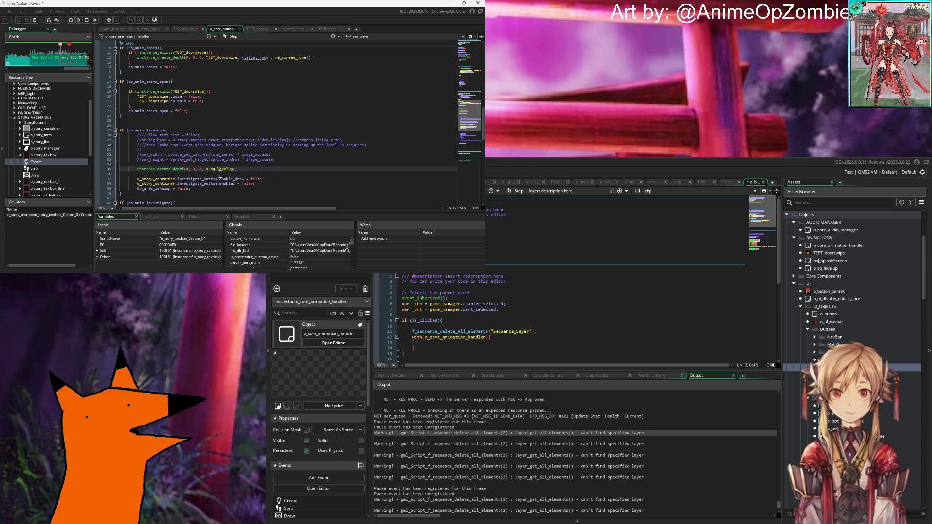
pyautogui.doubleClick(221, 169)
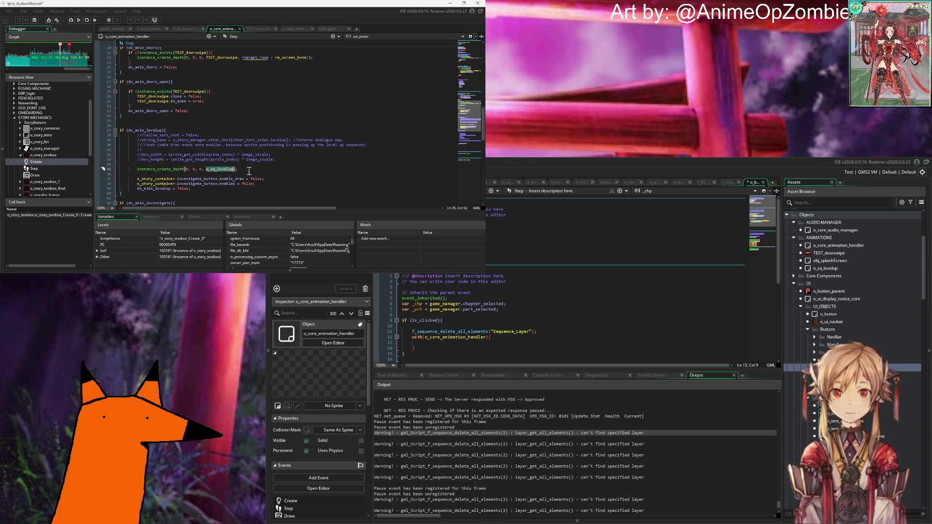
pyautogui.doubleClick(156, 169)
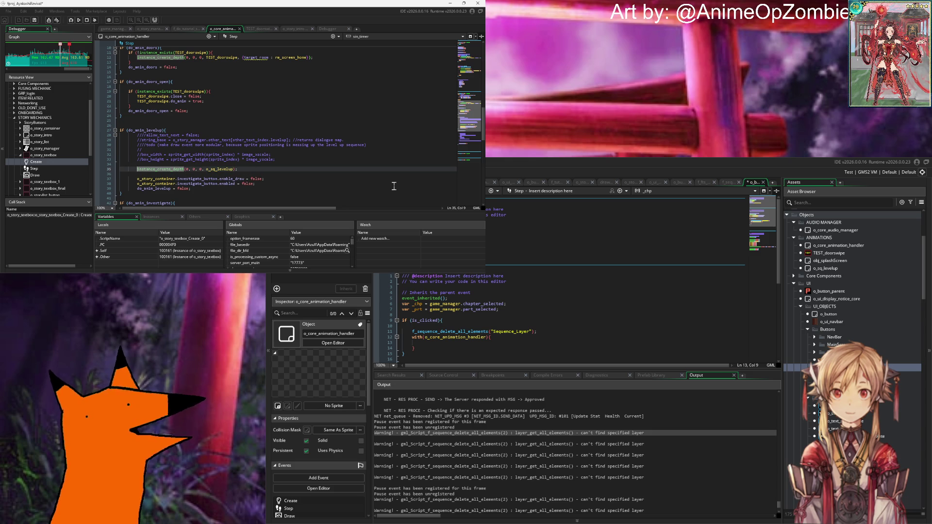
pyautogui.write('sq_instance =')
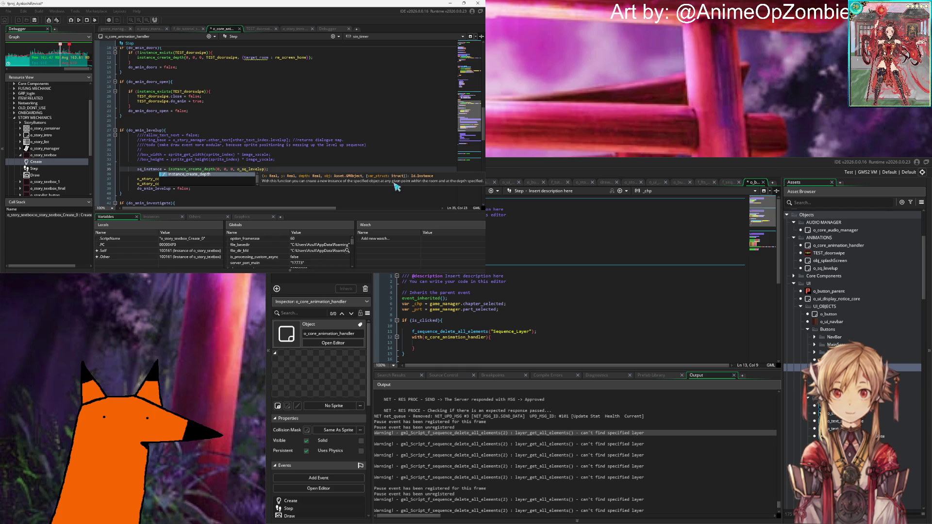
pyautogui.press('Escape')
pyautogui.doubleClick(146, 170)
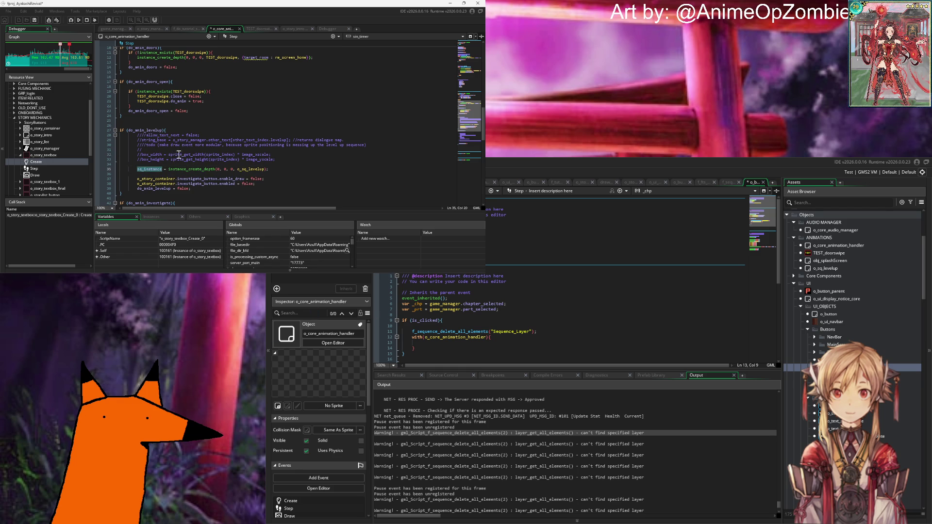
pyautogui.scroll(-1, 269, 131)
pyautogui.scroll(-1, 270, 131)
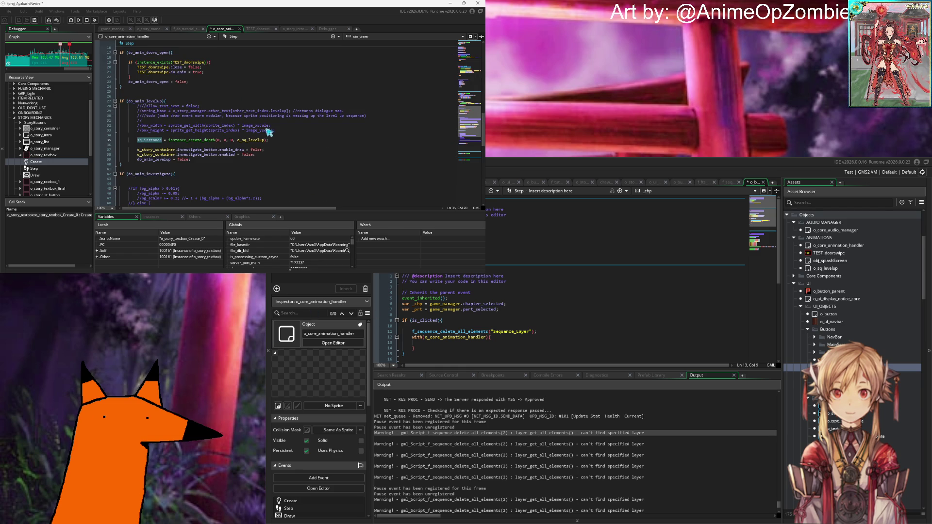
pyautogui.click(295, 145)
# In the bonus-notice code, add if (instance_exists(o_sq_levelup)) { instance_destroy(o_sq_levelup); }.
pyautogui.click(634, 341)
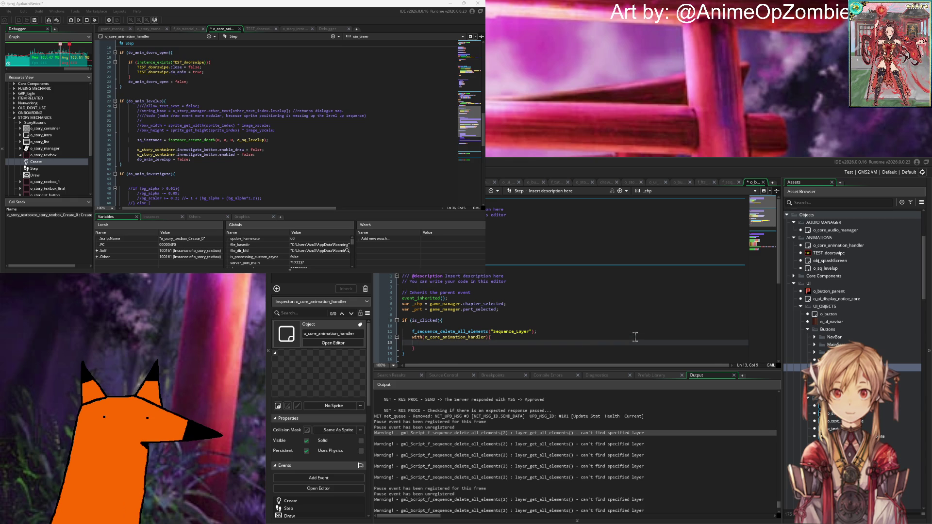
pyautogui.write('if')
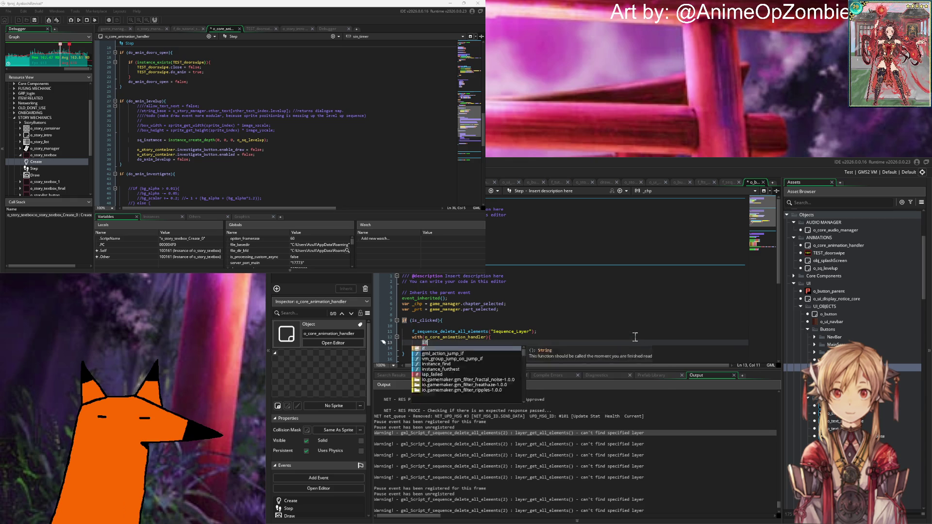
pyautogui.write(' (instance_exists(o')
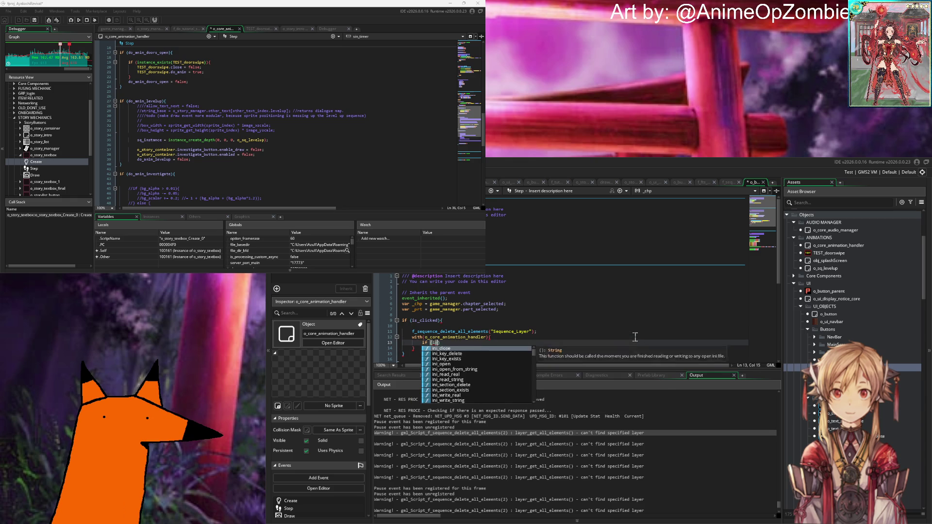
pyautogui.write('_sq_l')
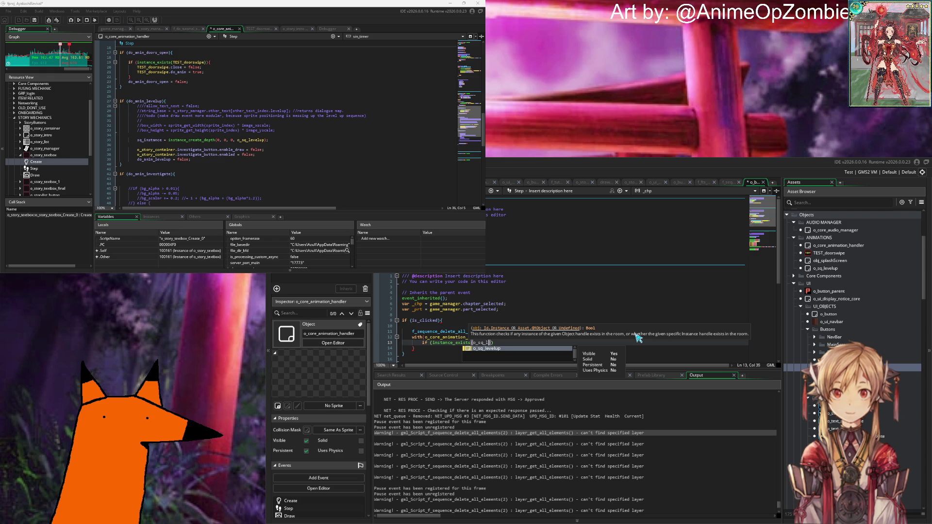
pyautogui.press('Return')
pyautogui.write(')){')
pyautogui.press('Return')
pyautogui.write('nstnac')
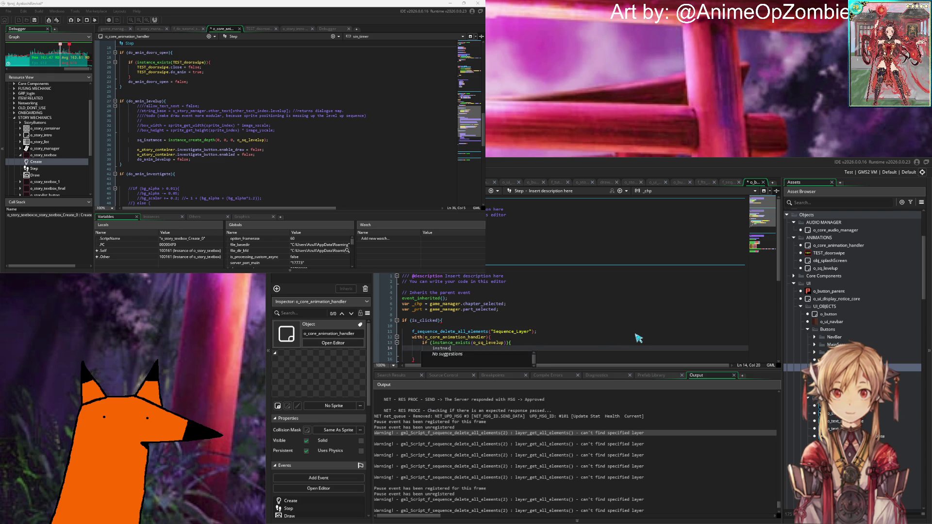
pyautogui.press('BackSpace')
pyautogui.press('BackSpace')
pyautogui.press('BackSpace')
pyautogui.write('ance_dest')
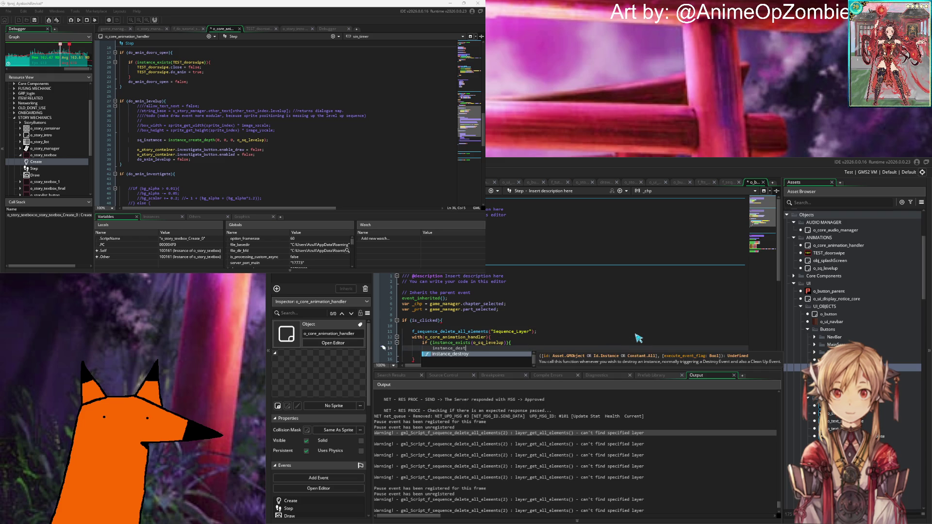
pyautogui.write('roy(o_')
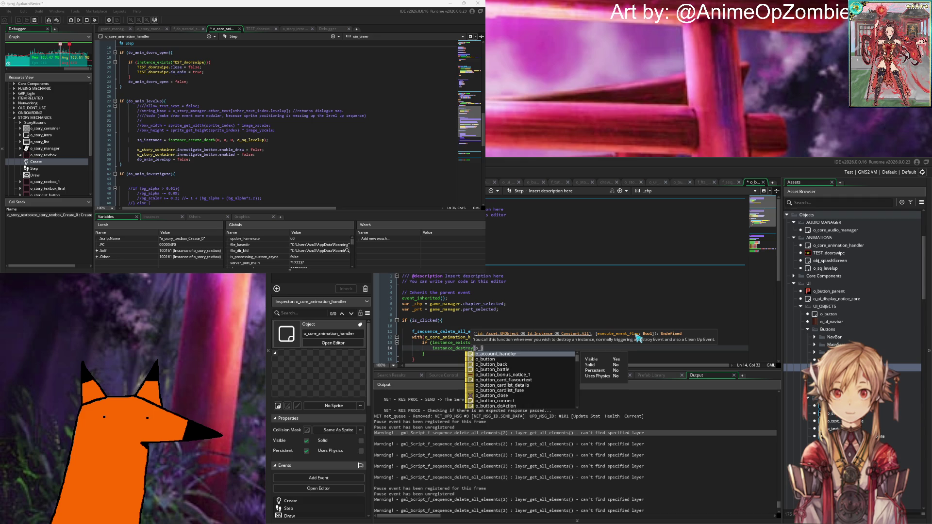
pyautogui.write('sq')
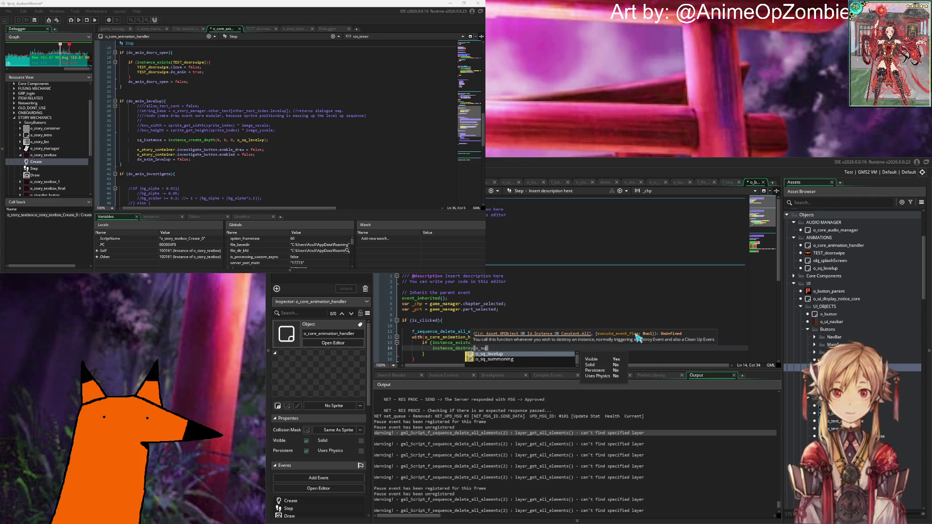
pyautogui.press('Return')
pyautogui.write(');')
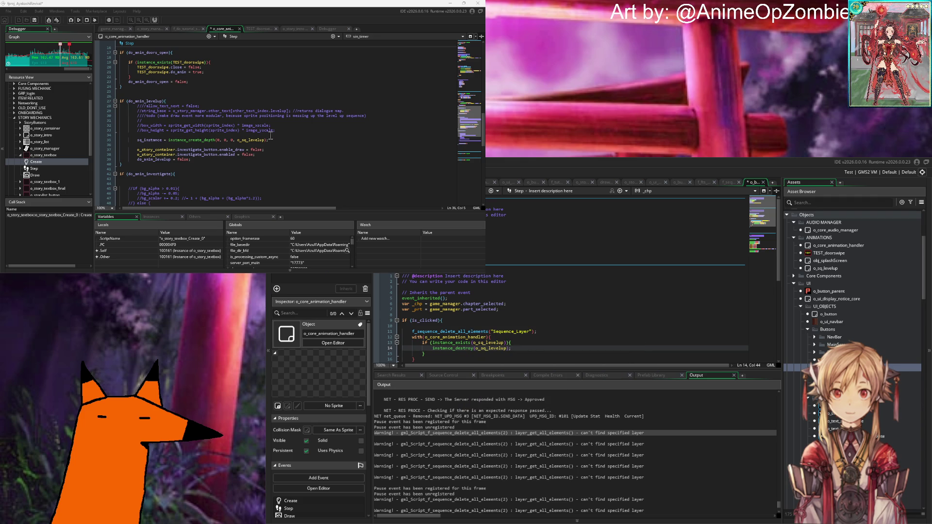
pyautogui.scroll(-5, 530, 349)
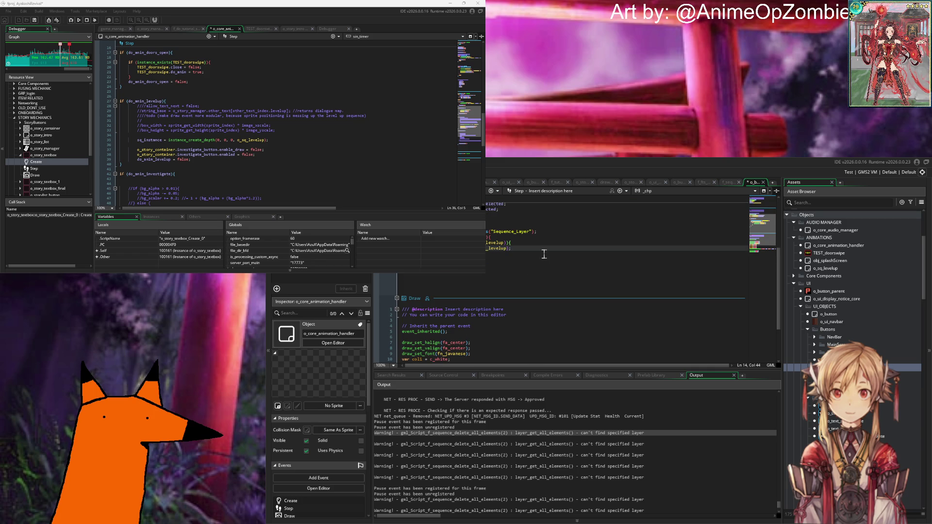
# Delete the o_sq_levelup check and destroy lines from the bonus-notice code.
pyautogui.doubleClick(150, 140)
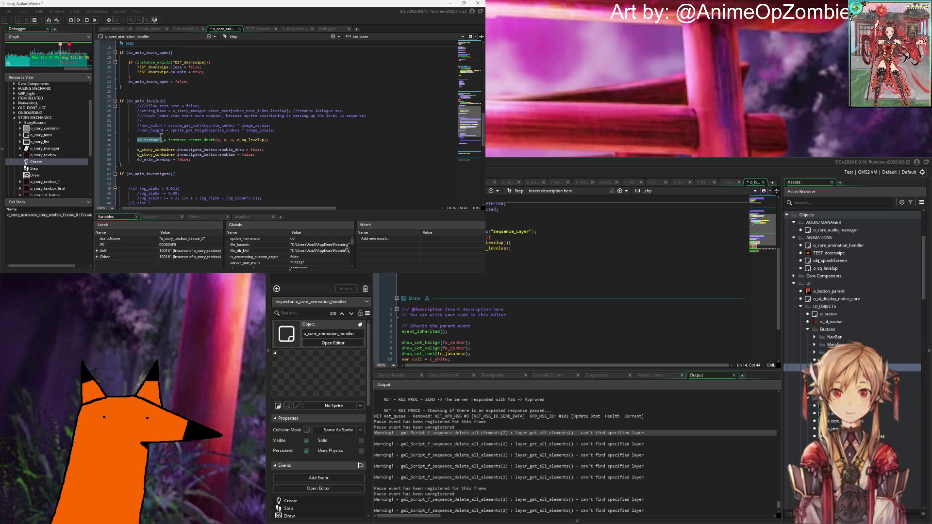
pyautogui.click(287, 140)
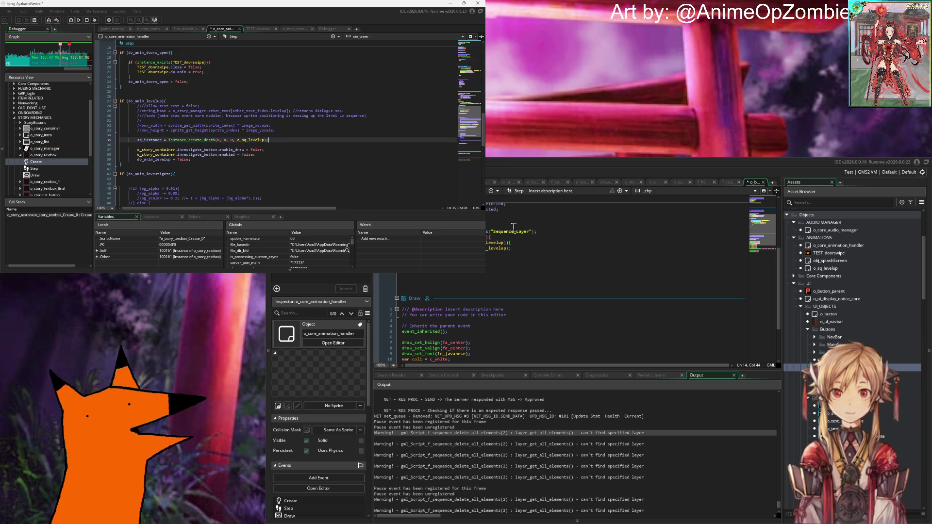
pyautogui.click(510, 248)
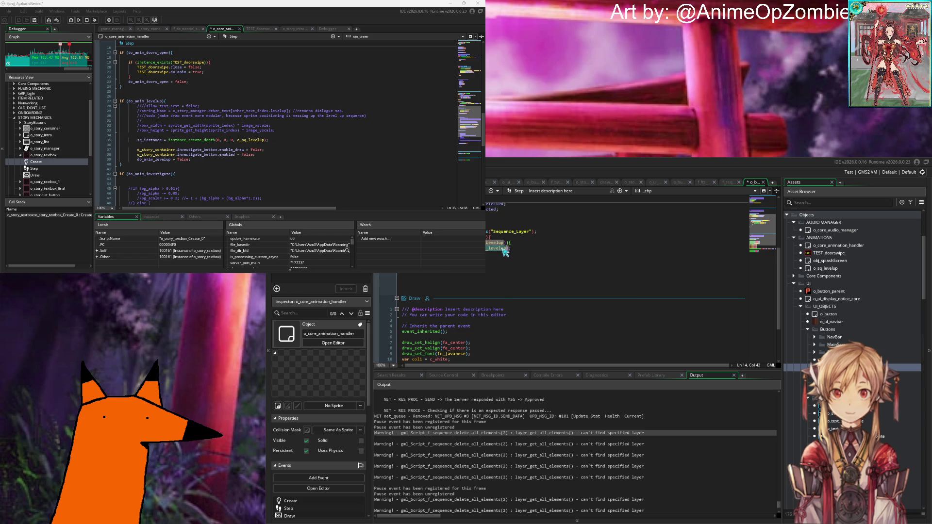
pyautogui.press('Return')
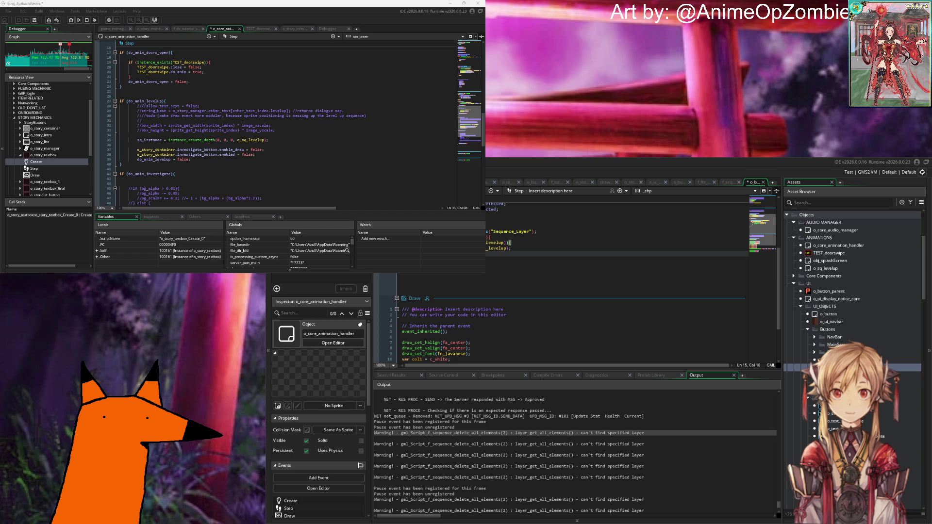
pyautogui.hotkey('shift', 'Up')
pyautogui.hotkey('shift', 'Up')
pyautogui.hotkey('shift', 'Home')
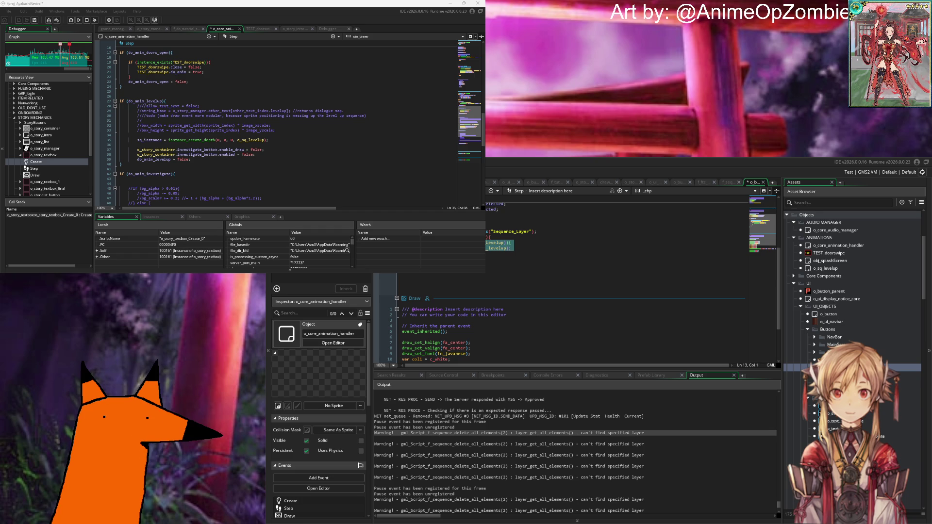
pyautogui.hotkey('shift', 'Home')
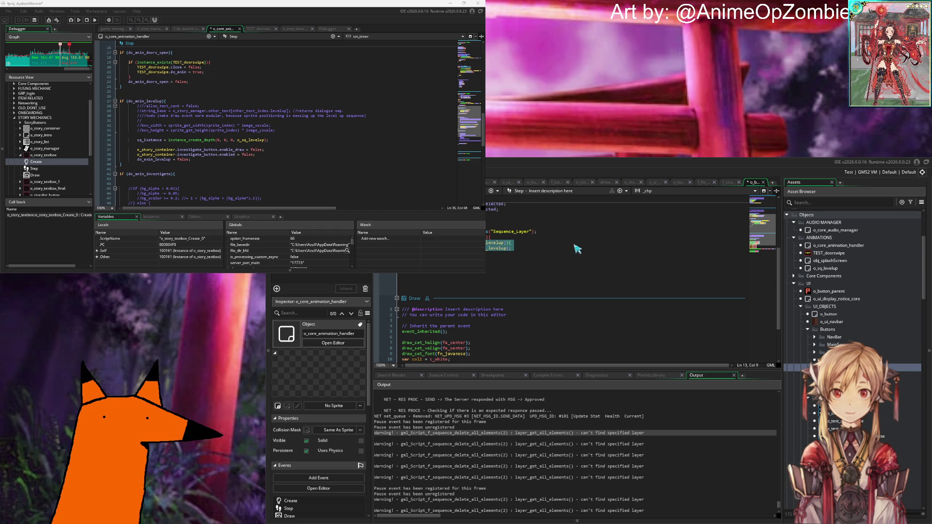
pyautogui.click(576, 249)
pyautogui.hotkey('shift', 'Up')
pyautogui.hotkey('shift', 'Home')
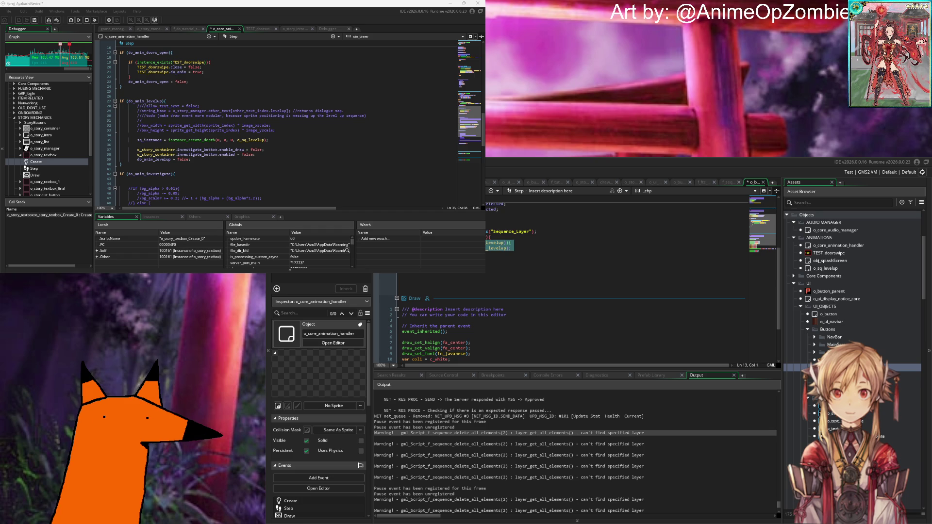
pyautogui.press('Delete')
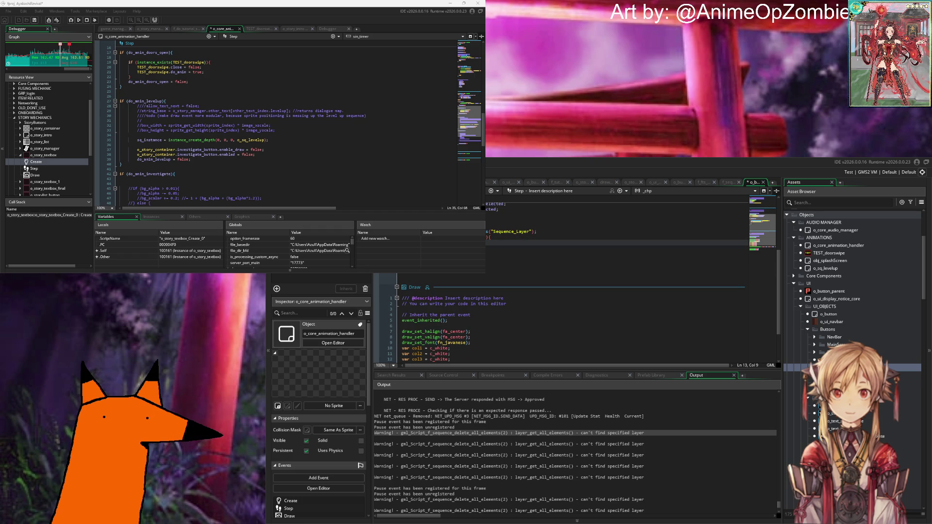
# Write an sq_instance > -1 condition calling instance_destroy(sq_instance), and add the missing closing brace.
pyautogui.write('up_p')
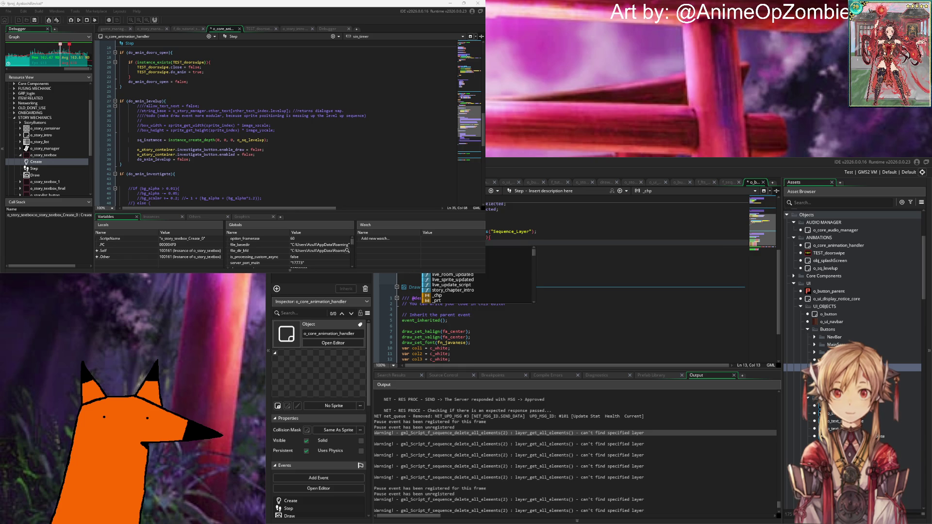
pyautogui.press('Return')
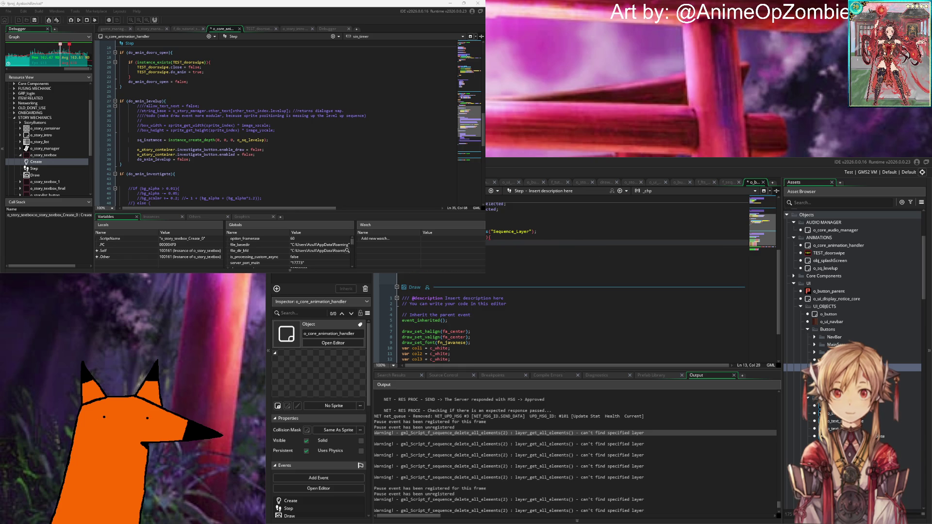
pyautogui.press('Return')
pyautogui.write('instance_')
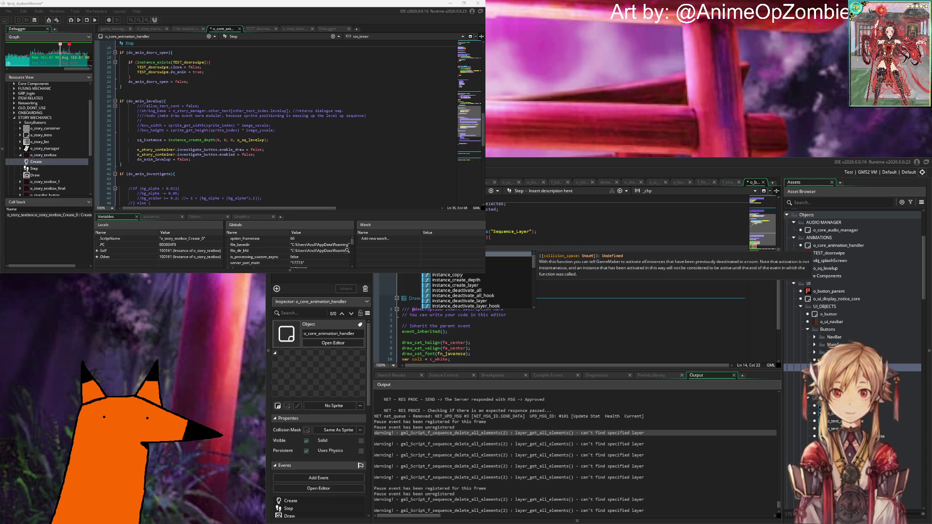
pyautogui.write('destroy(sq')
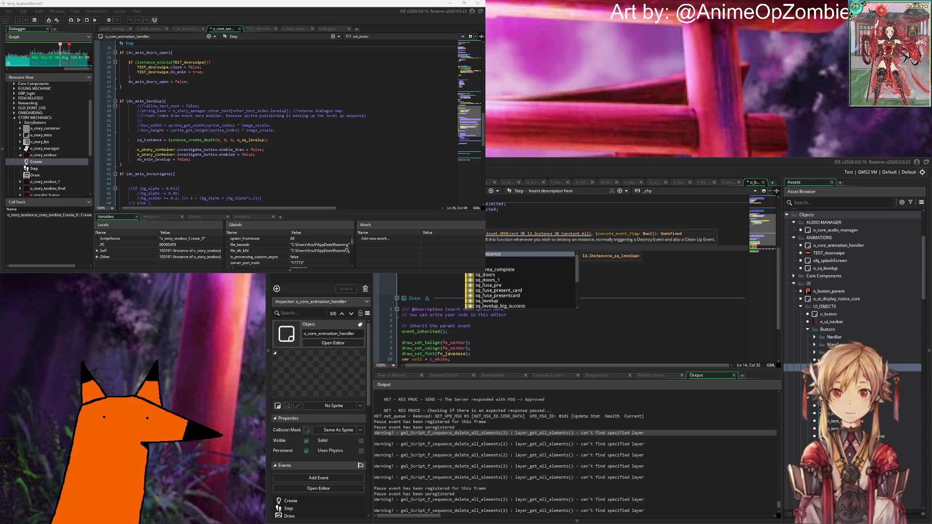
pyautogui.press('Return')
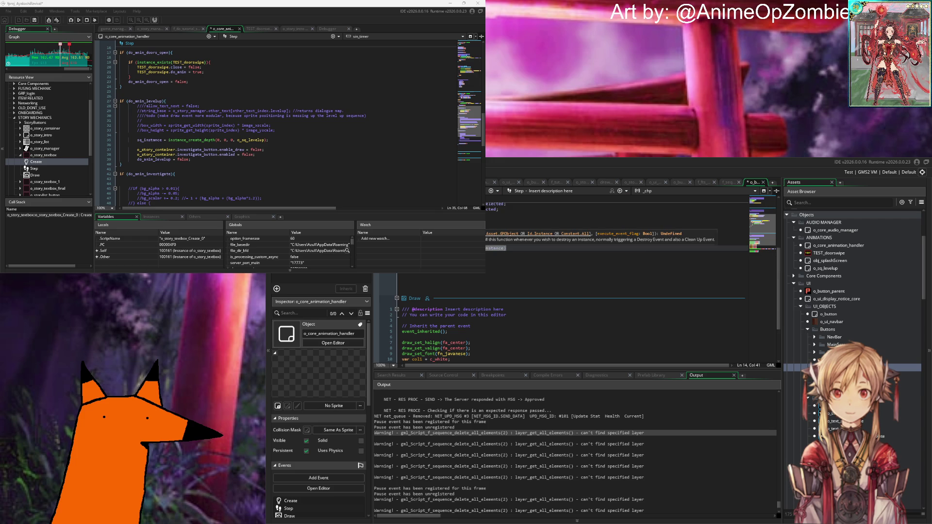
pyautogui.write(');')
pyautogui.press('Return')
pyautogui.press('Return')
pyautogui.press('Return')
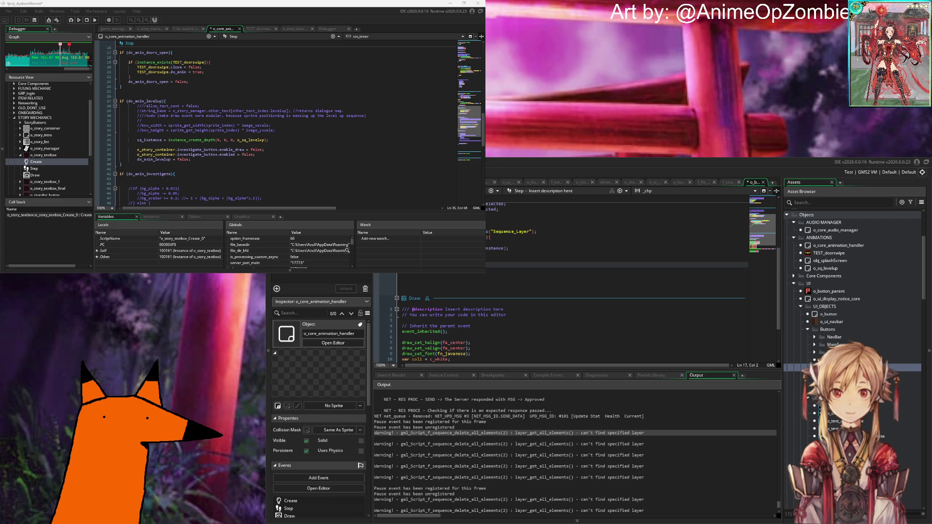
pyautogui.scroll(-2, 457, 276)
pyautogui.scroll(4, 457, 276)
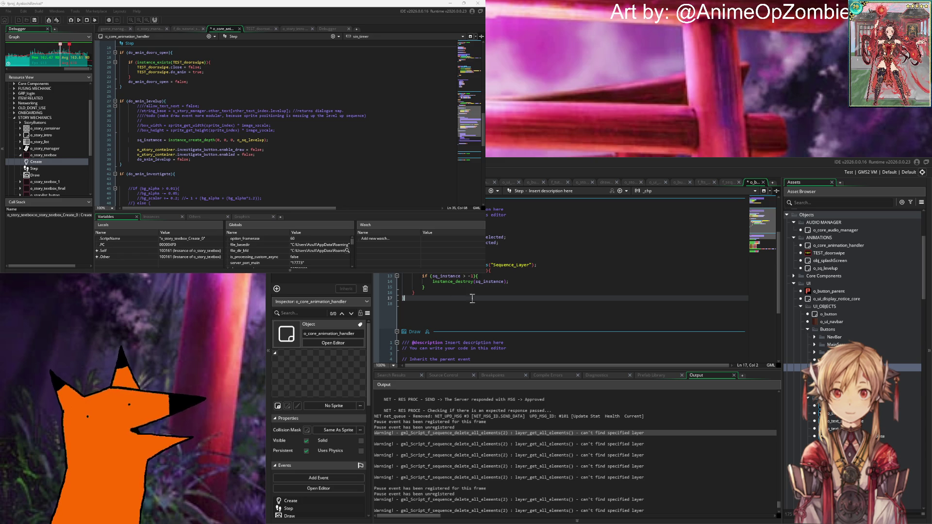
pyautogui.write('}')
pyautogui.click(516, 290)
# Retype the Sequence_Layer argument and jump to the f_sequence_delete_all_elements script with F12.
pyautogui.click(552, 266)
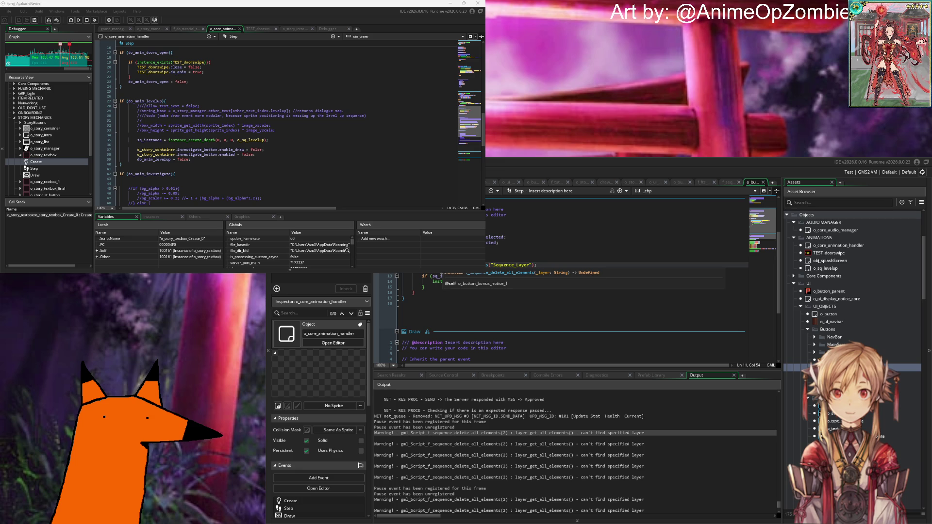
pyautogui.press('Escape')
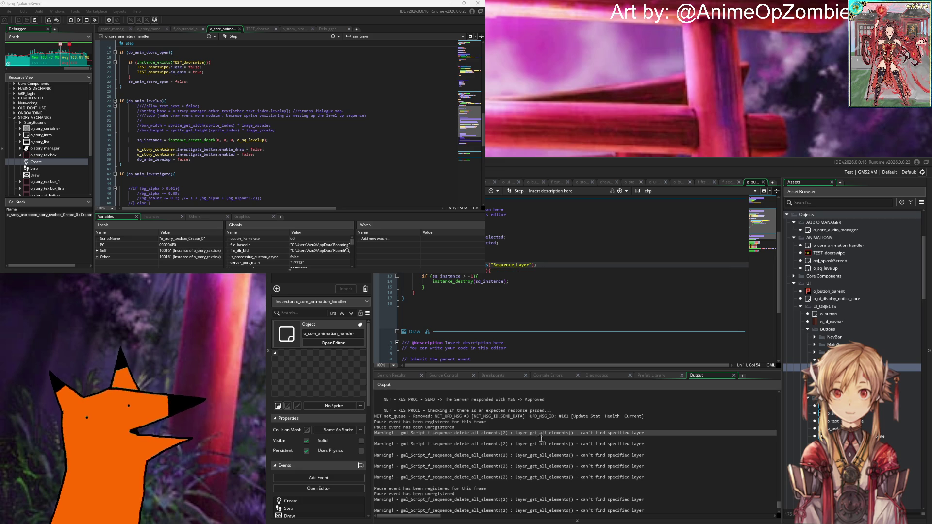
pyautogui.doubleClick(519, 266)
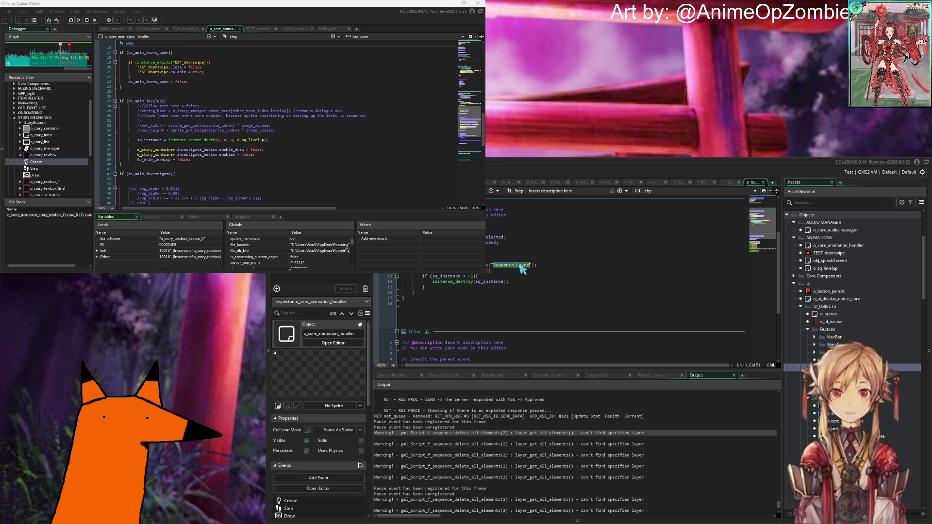
pyautogui.write('S')
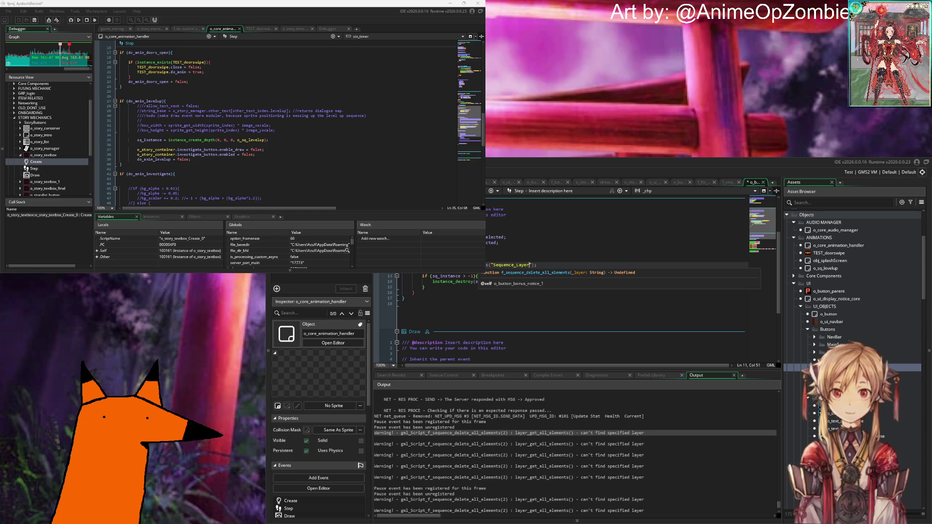
pyautogui.press('F12')
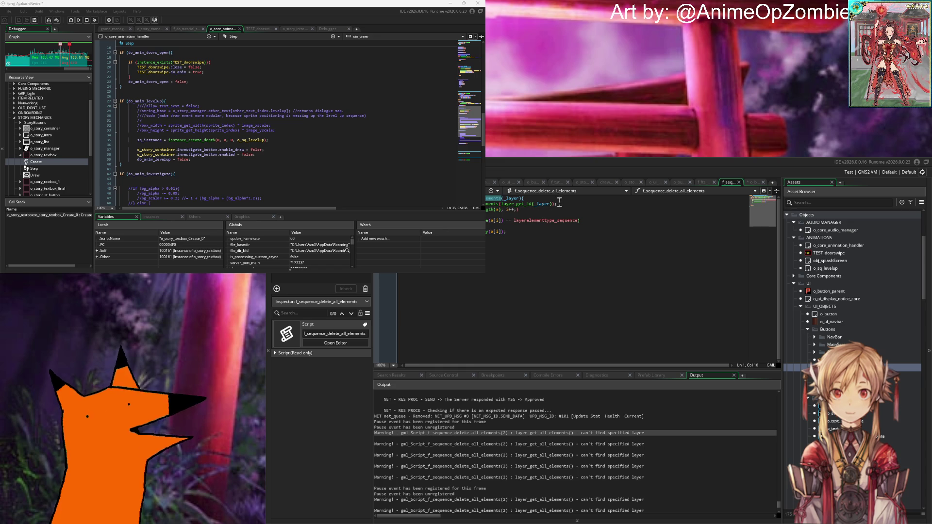
# Move layer_get_id(_layer) into a new var _layer_id line below the function header.
pyautogui.moveTo(529, 207)
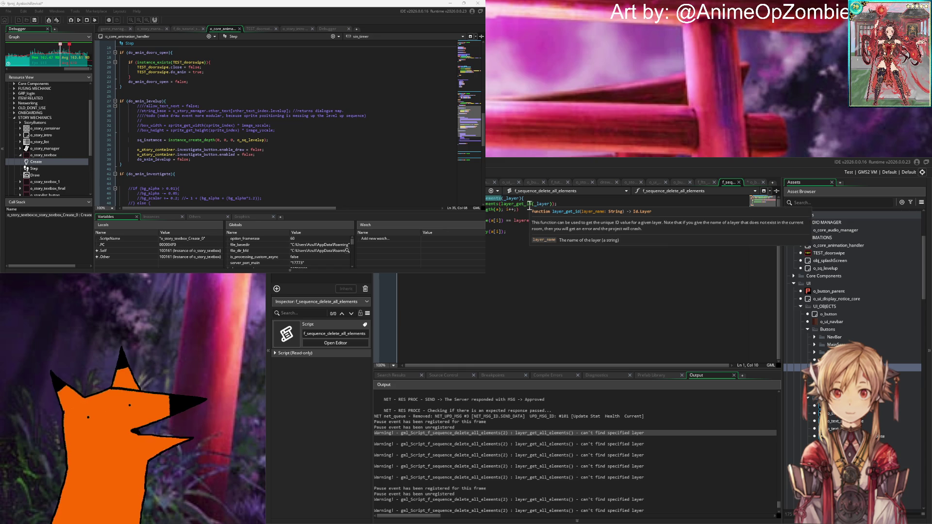
pyautogui.click(502, 203)
pyautogui.moveTo(503, 203); pyautogui.dragTo(552, 204)
pyautogui.press('Delete')
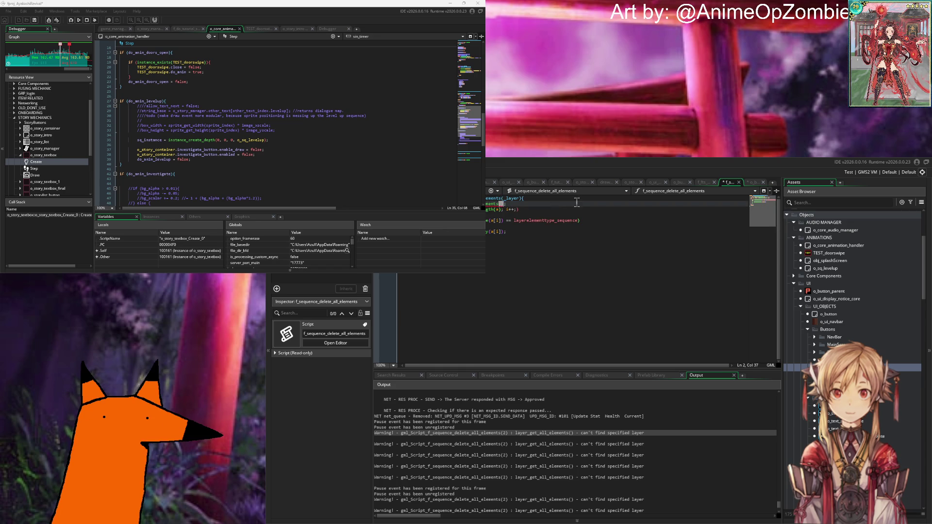
pyautogui.click(577, 199)
pyautogui.press('Return')
pyautogui.write('var _layer_i')
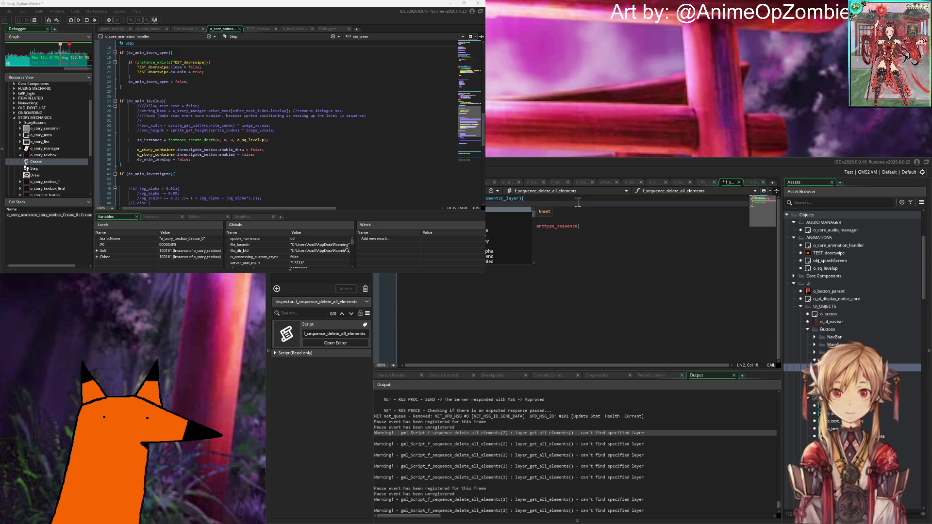
pyautogui.write('ayer')
pyautogui.write('_id = ')
pyautogui.write('layer_get_id(_layer')
pyautogui.write(');')
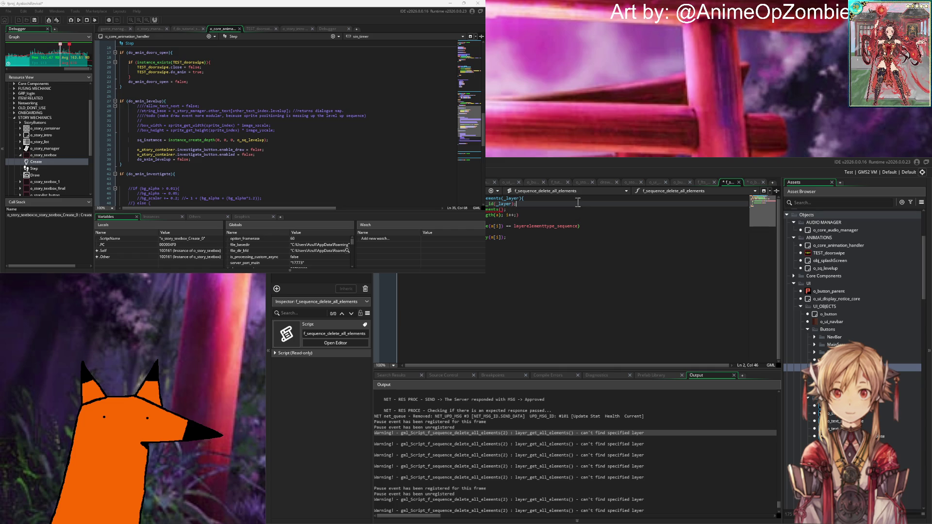
# Pass _layer_id to the call on the next line, then save and run with F5.
pyautogui.press('Down')
pyautogui.write('_la')
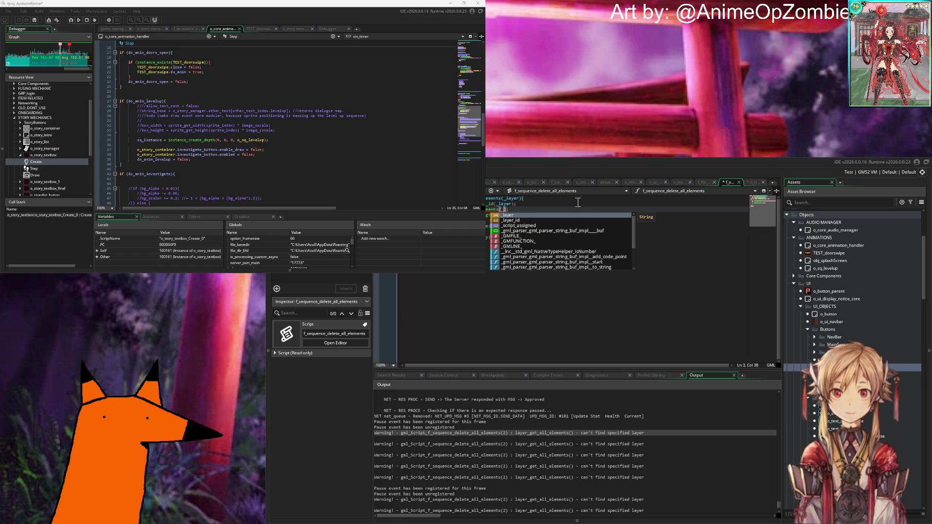
pyautogui.write('yer_id);')
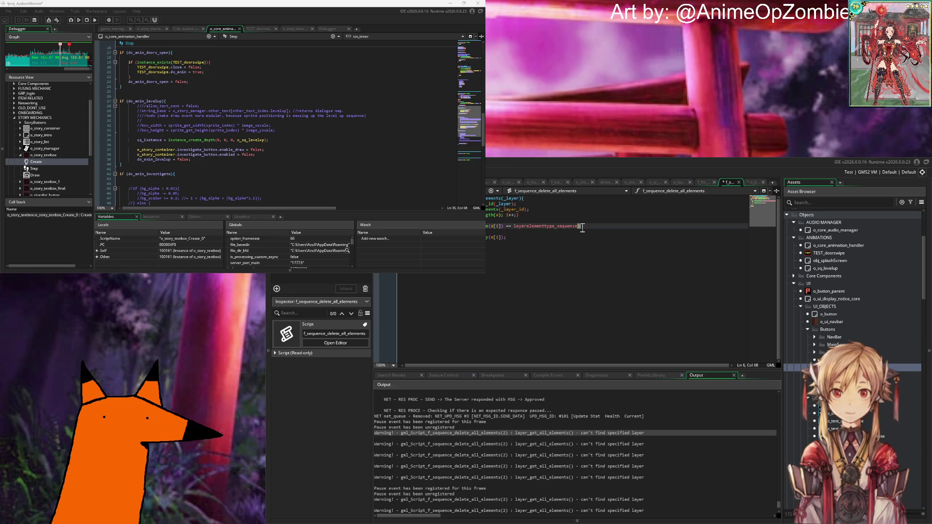
pyautogui.press('F5')
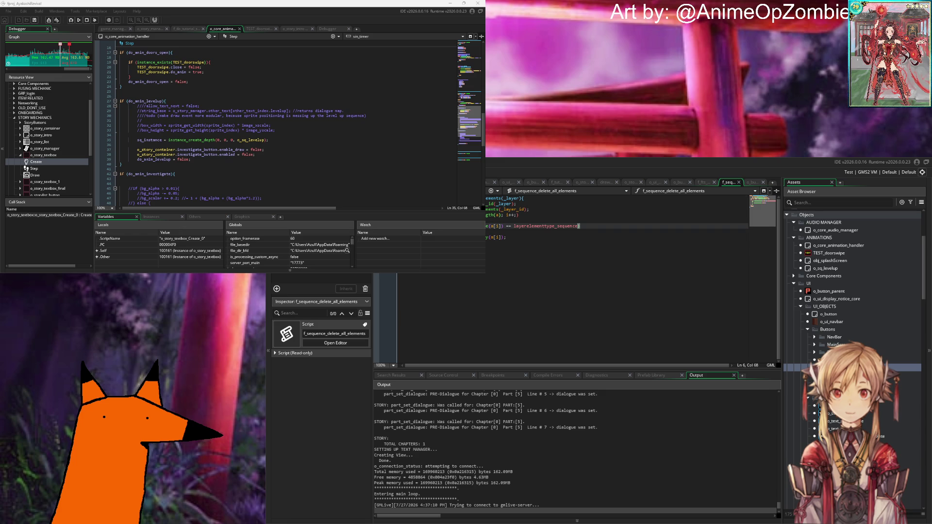
# Start the game, log in with the prefilled form, and get through the summon summary.
pyautogui.click(392, 127)
pyautogui.click(387, 192)
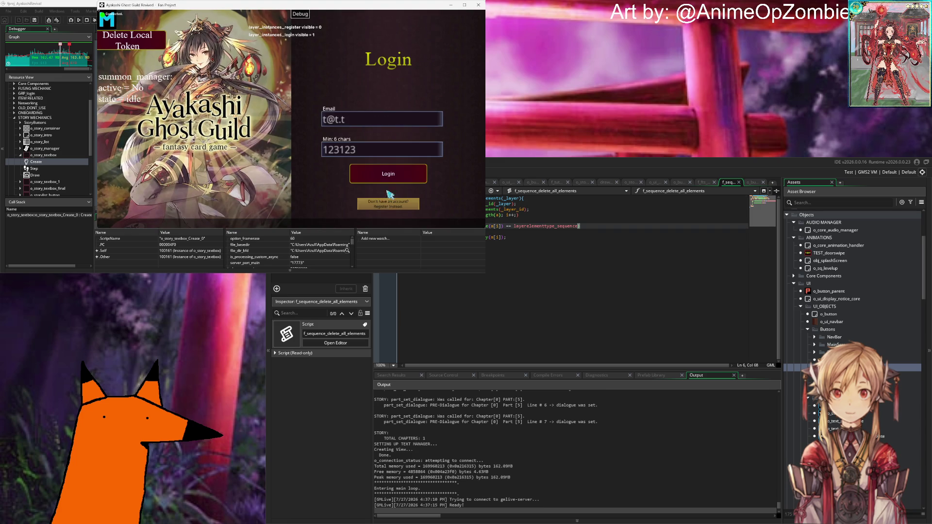
pyautogui.click(388, 174)
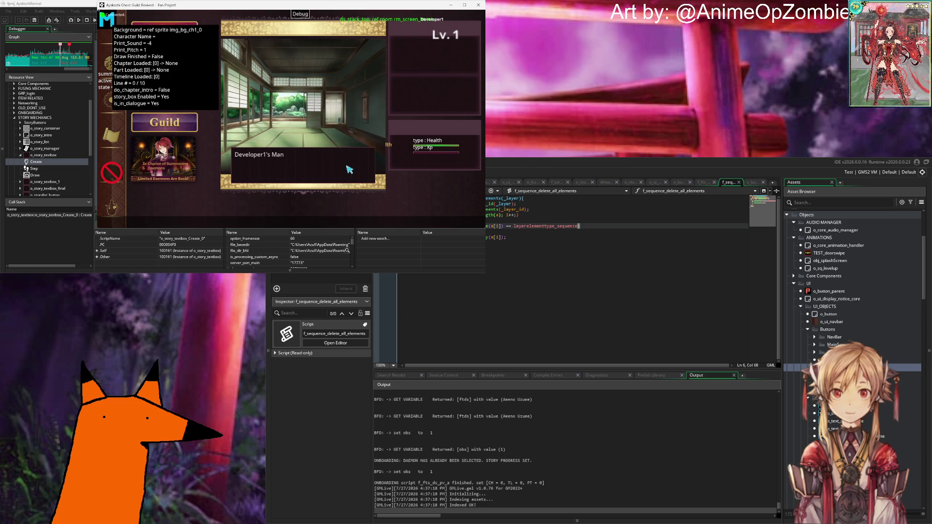
pyautogui.click(349, 173)
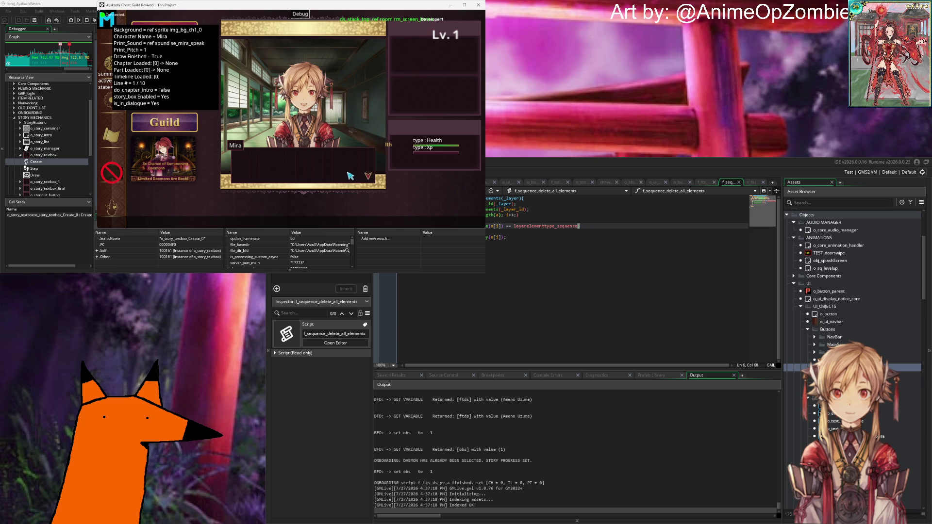
pyautogui.click(354, 177)
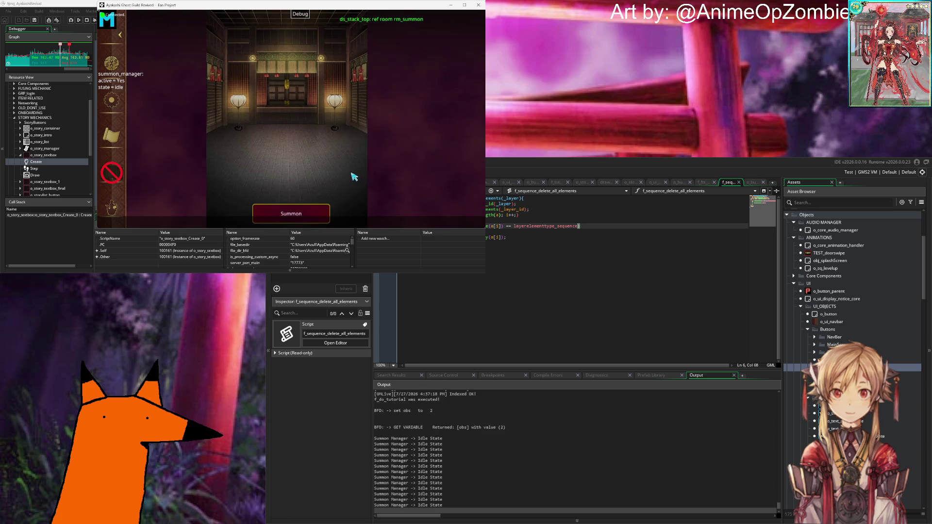
pyautogui.click(320, 214)
pyautogui.click(296, 130)
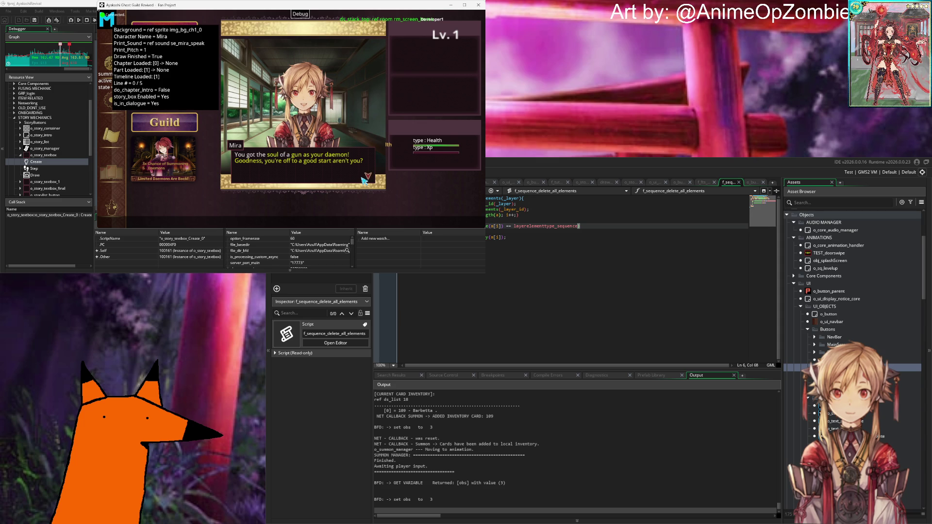
# Advance Mira's dialogue and use Cleanse repeatedly until the Code Error appears.
pyautogui.click(361, 178)
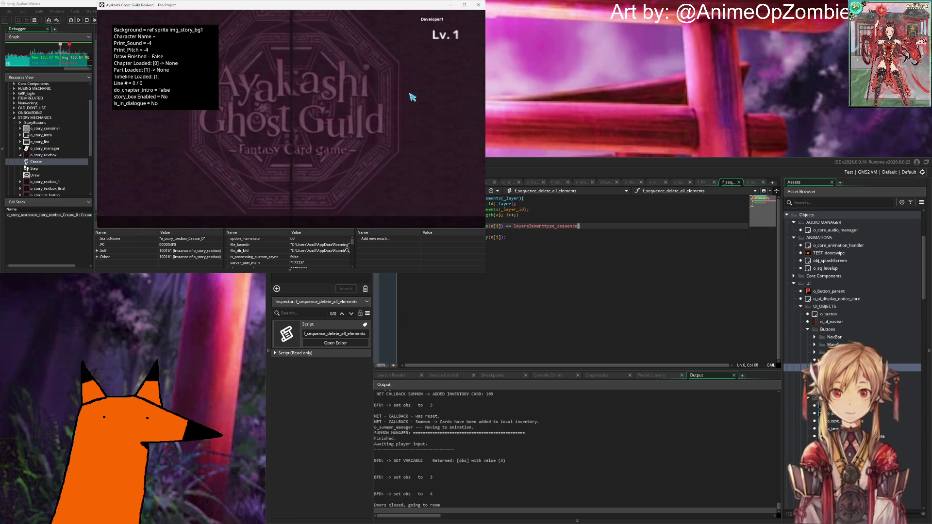
pyautogui.click(330, 209)
pyautogui.click(330, 209)
pyautogui.click(330, 209)
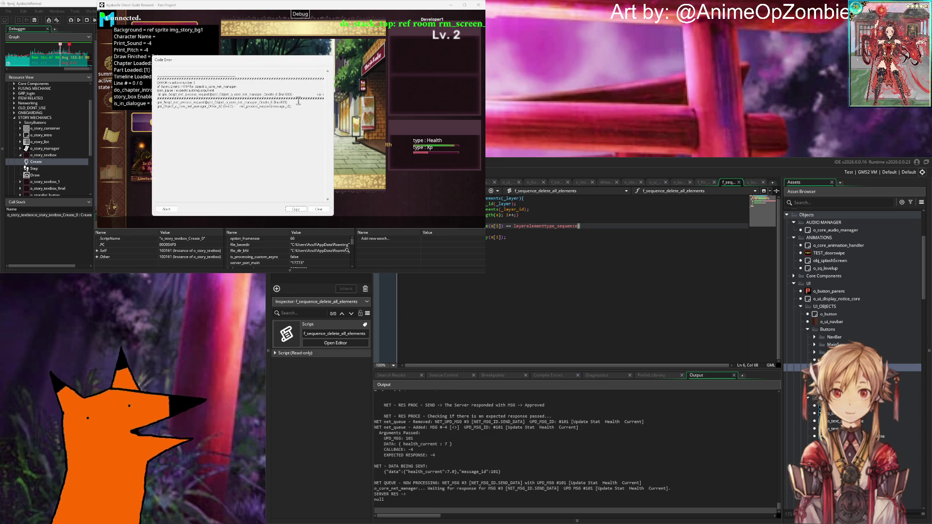
# Abort the Code Error dialog and rebuild the game from the script editor with F5.
pyautogui.moveTo(298, 100)
pyautogui.mouseDown()
pyautogui.moveTo(335, 106)
pyautogui.moveTo(126, 107)
pyautogui.mouseUp()
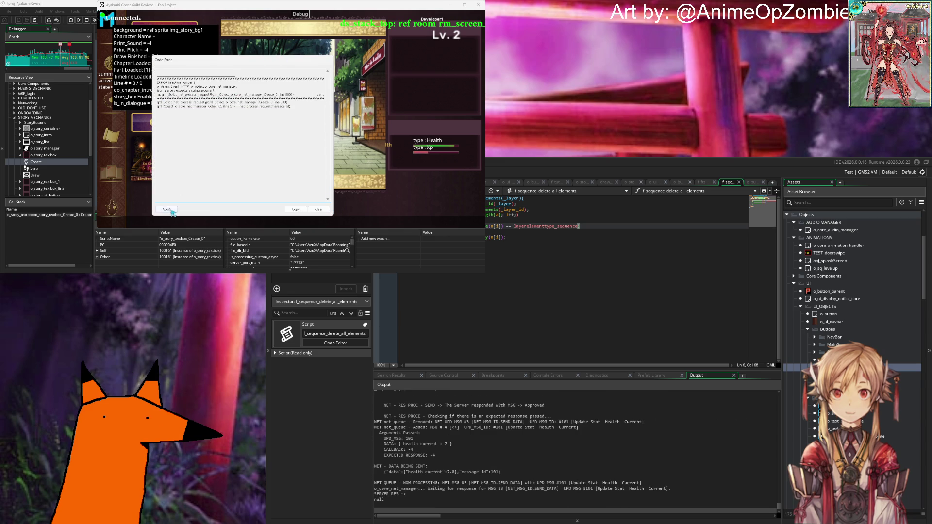
pyautogui.click(166, 209)
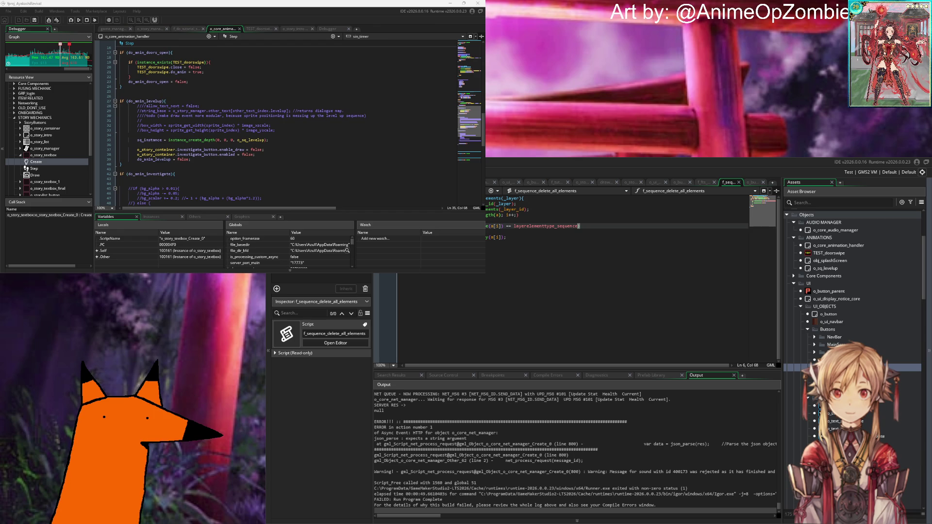
pyautogui.click(441, 302)
pyautogui.press('F5')
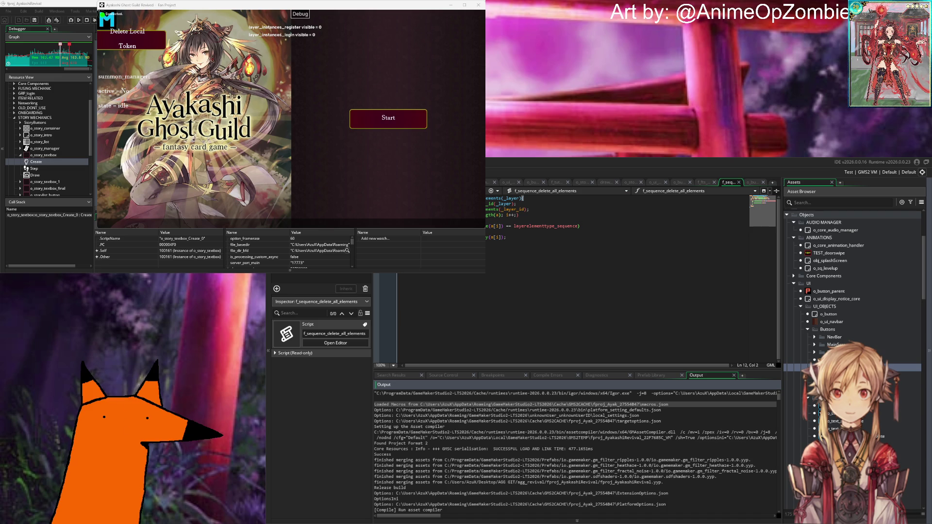
# Start the game, log in, and advance the opening dialogue to the summon room.
pyautogui.click(370, 125)
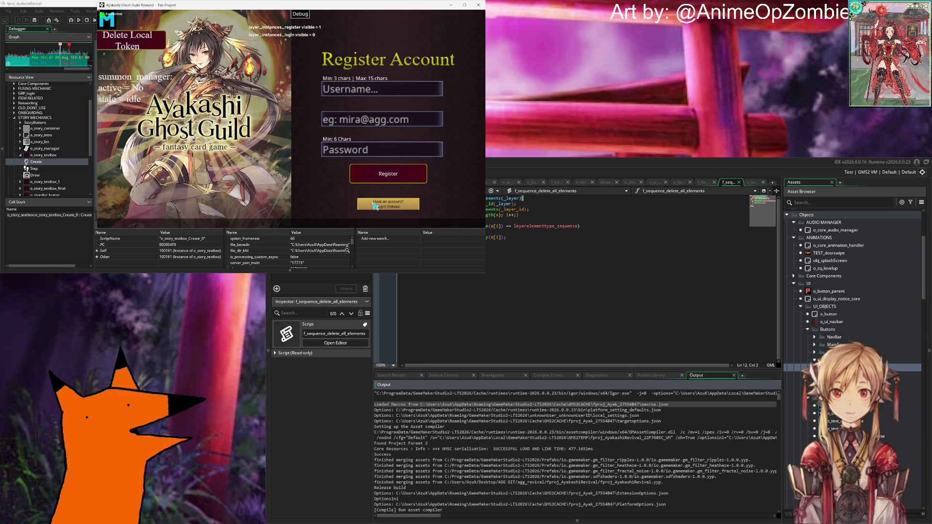
pyautogui.click(371, 204)
pyautogui.click(395, 173)
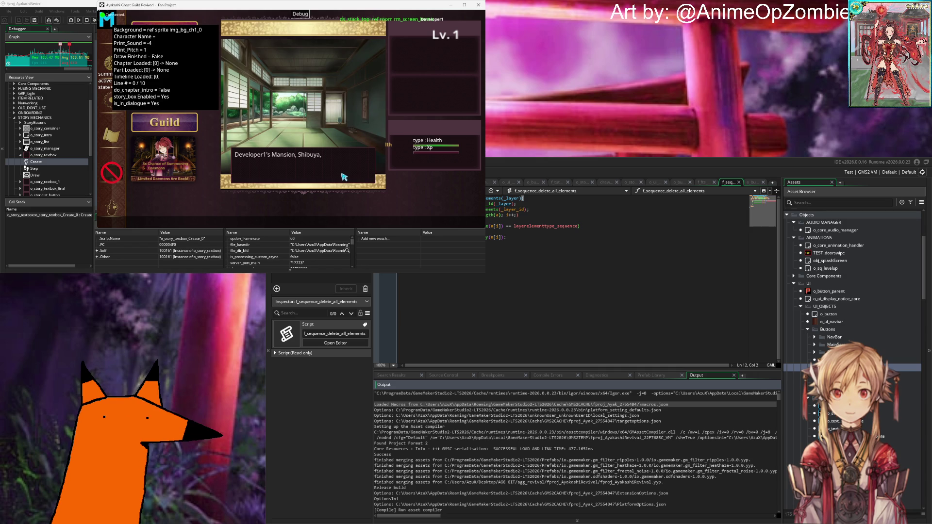
pyautogui.click(354, 176)
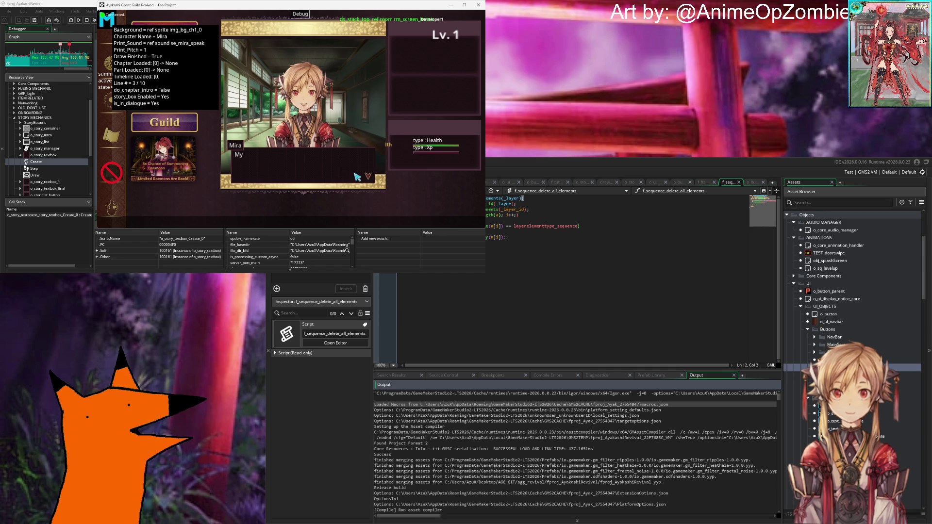
pyautogui.click(356, 177)
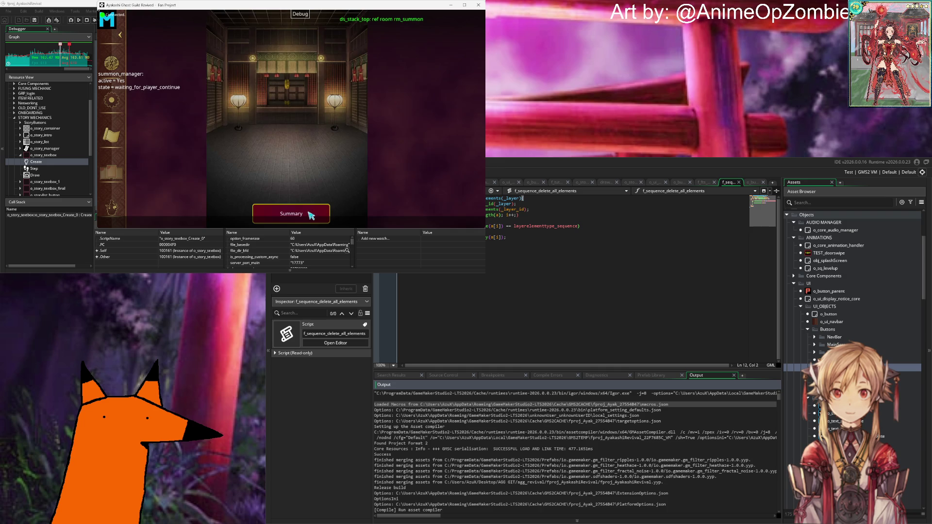
# View the summon summary, dismiss the card summary, and skip through Mira's dialogue.
pyautogui.click(311, 215)
pyautogui.click(293, 132)
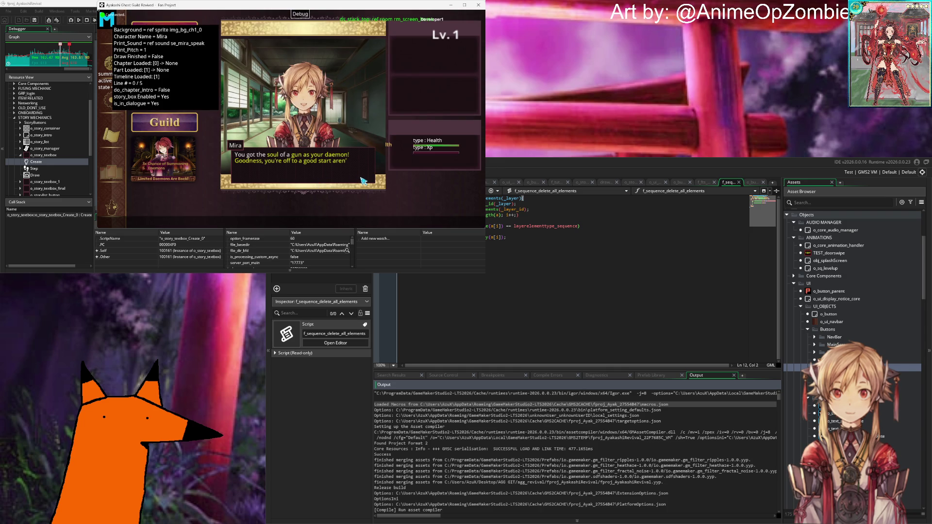
pyautogui.click(366, 179)
pyautogui.click(366, 180)
pyautogui.click(365, 180)
pyautogui.click(364, 180)
pyautogui.click(364, 180)
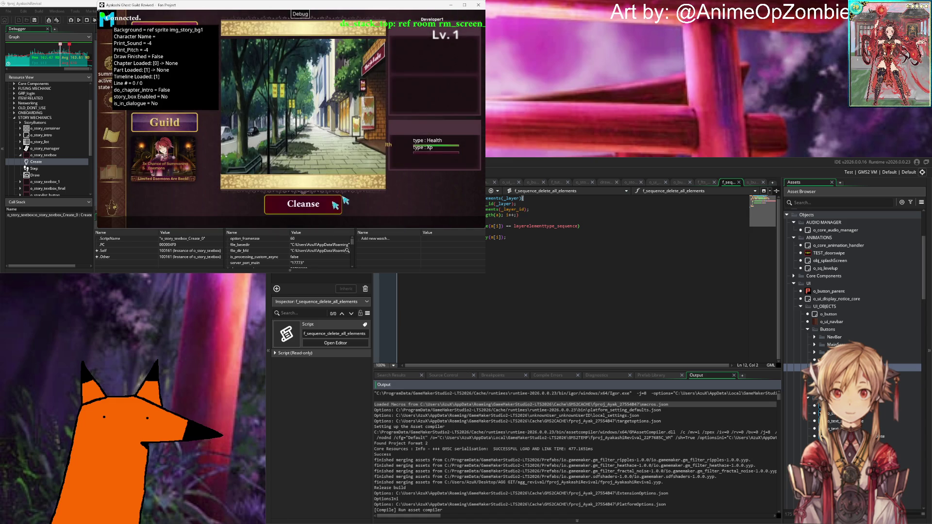
# Use Cleanse three times, dismissing each message (0, 1, 0), then close the Level Up screen.
pyautogui.click(309, 203)
pyautogui.click(271, 159)
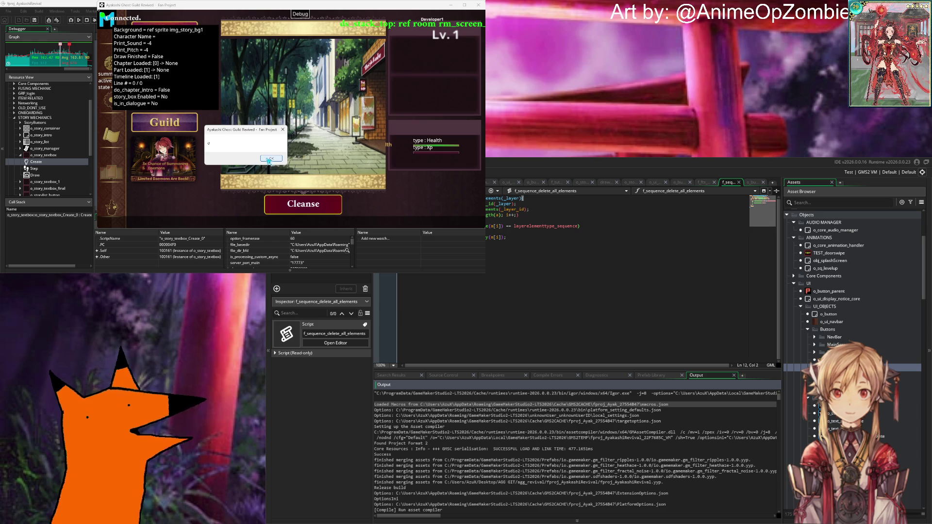
pyautogui.click(270, 159)
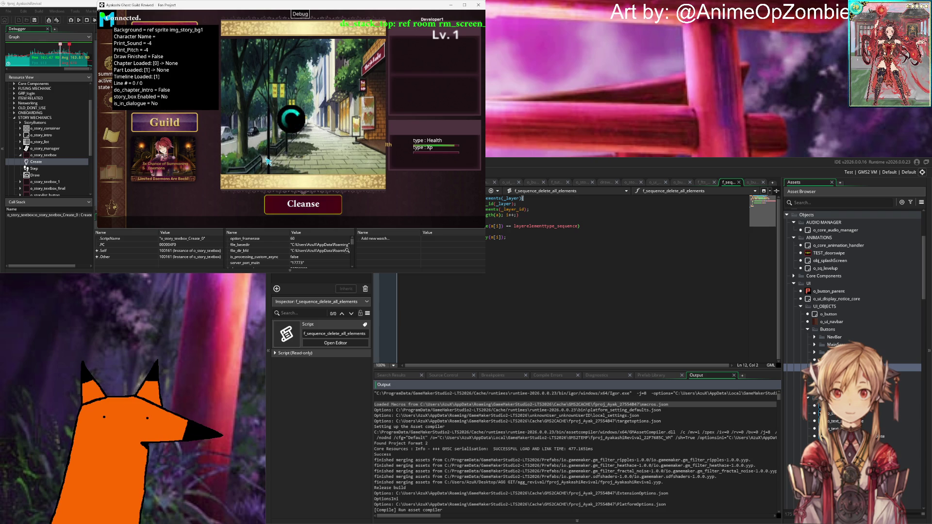
pyautogui.click(314, 208)
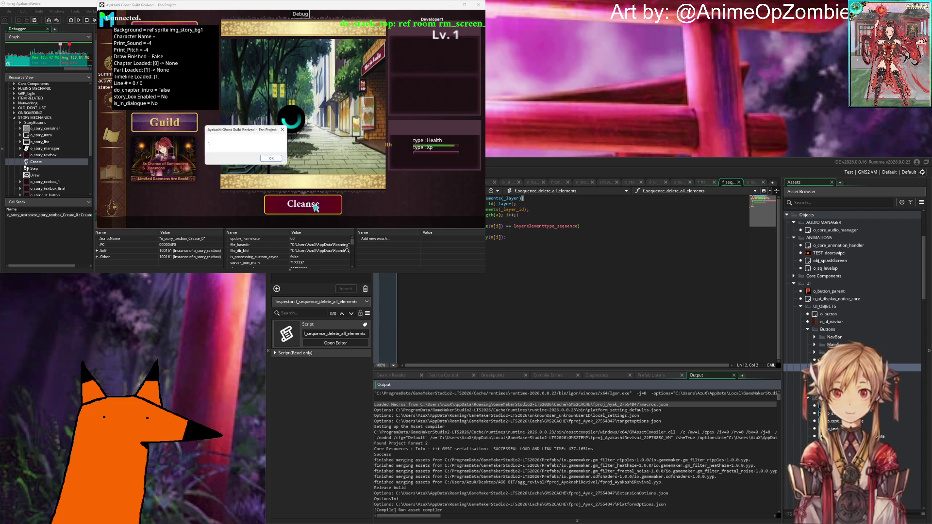
pyautogui.click(271, 159)
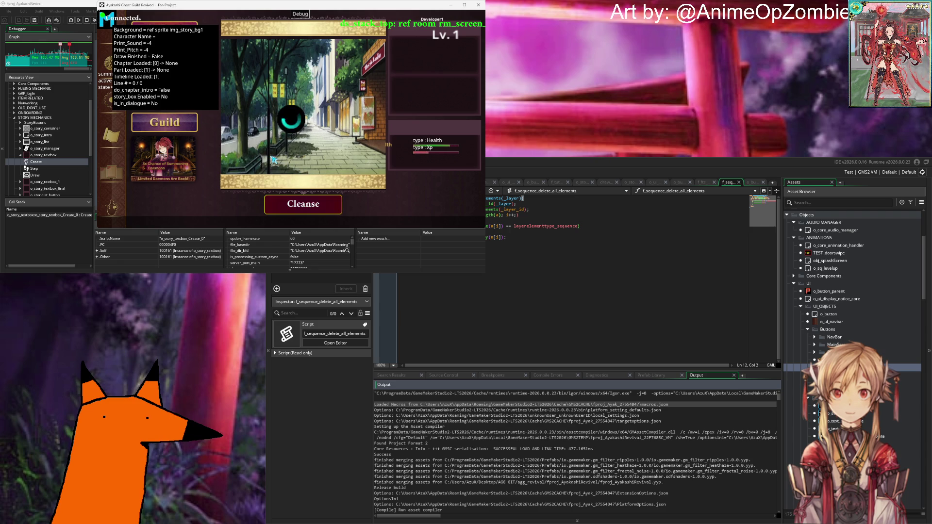
pyautogui.click(314, 208)
pyautogui.click(271, 159)
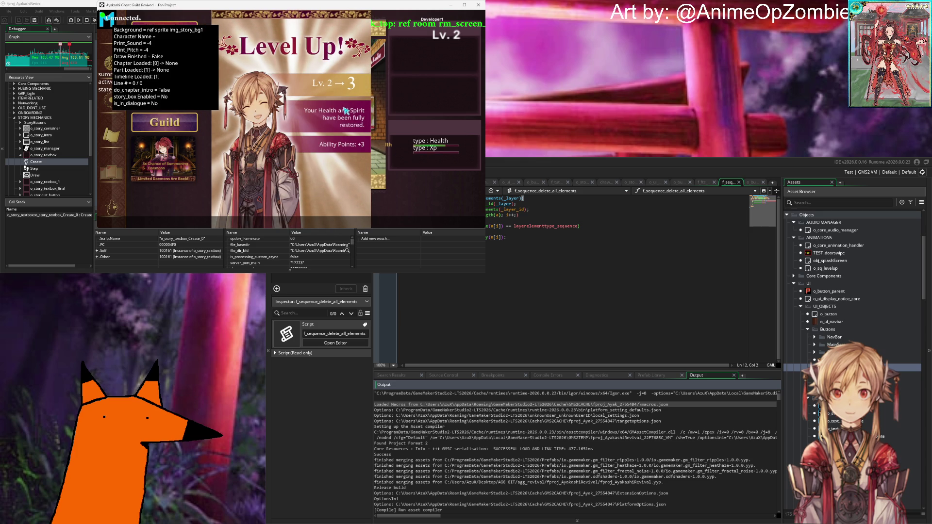
pyautogui.click(301, 218)
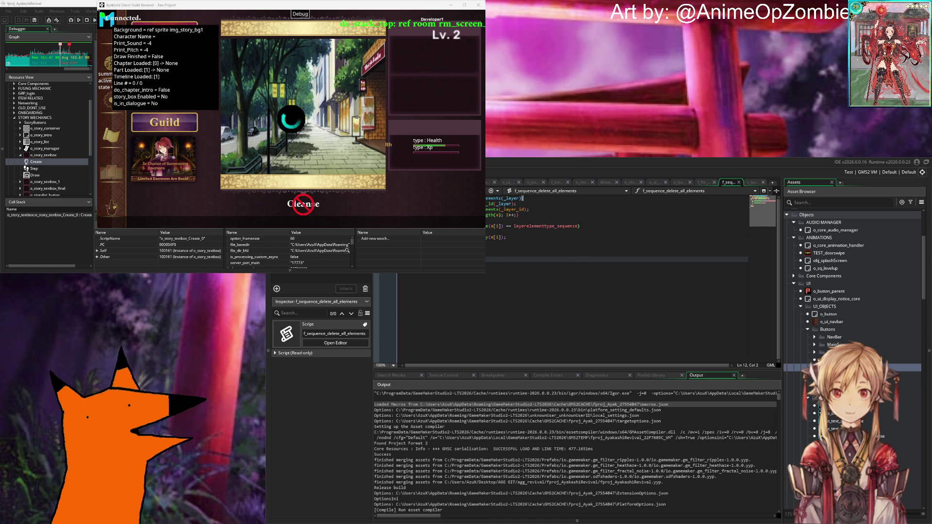
# Scroll the Asset Browser down to Rooms and pick rm_screen_home.
pyautogui.scroll(-5, 857, 336)
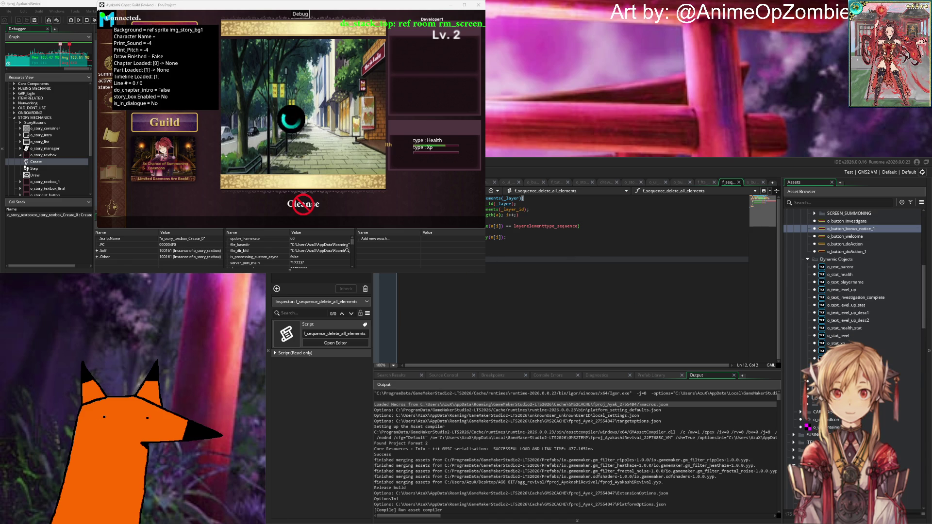
pyautogui.scroll(-5, 857, 336)
pyautogui.scroll(-10, 840, 337)
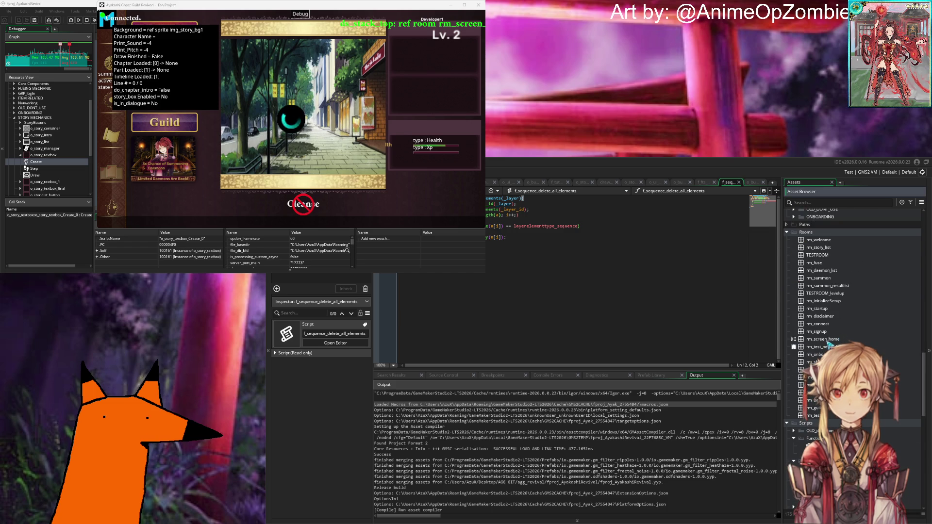
pyautogui.click(826, 340)
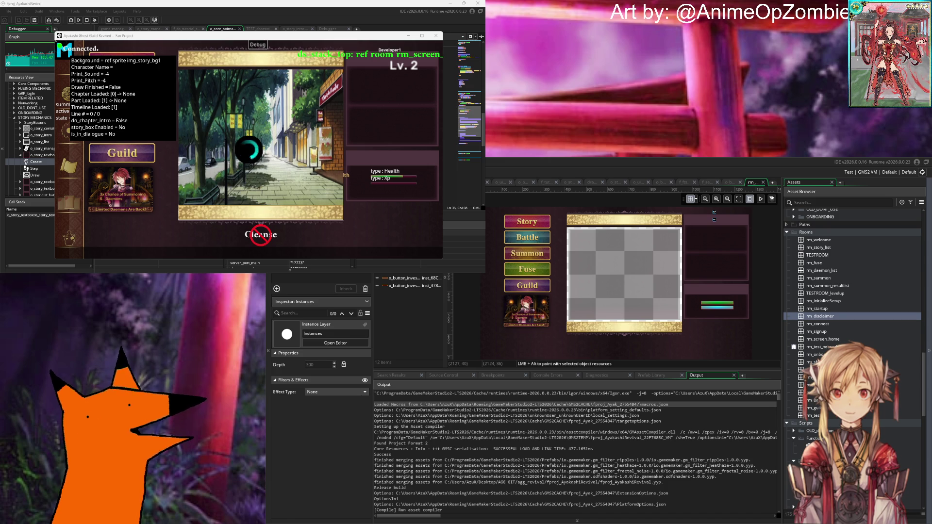
# Select the investigate button instance in the home room to inspect its properties.
pyautogui.click(407, 278)
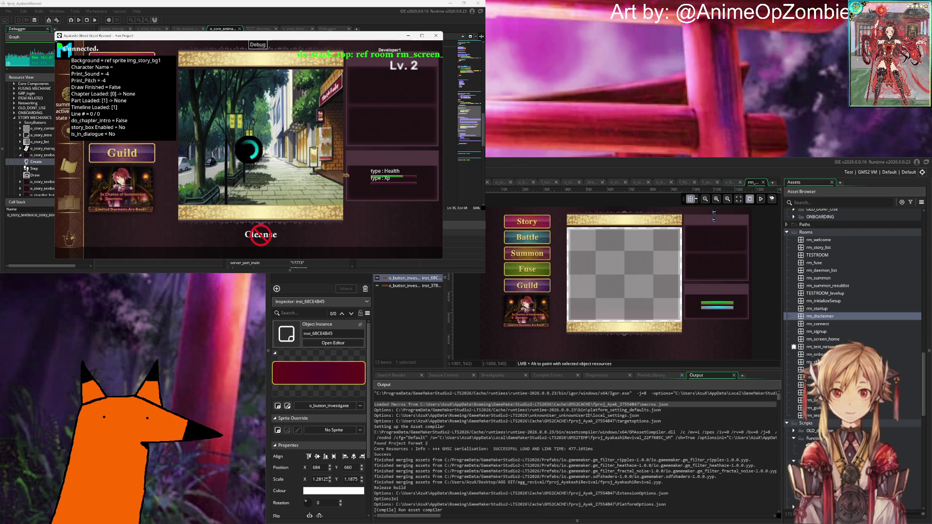
# Place a new o_progress_bar instance from Dynamic Objects below the existing bars.
pyautogui.keyDown('shift'); pyautogui.click(717, 306); pyautogui.keyUp('shift')
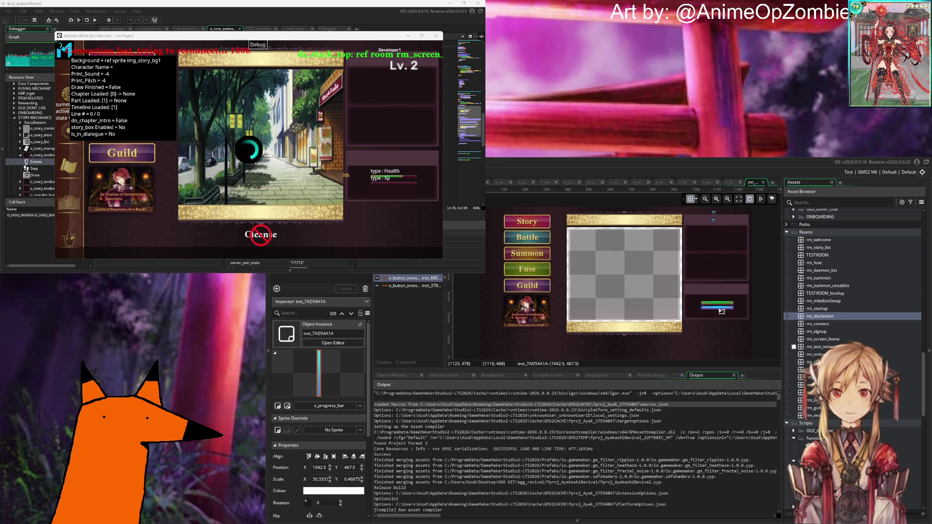
pyautogui.scroll(10, 831, 320)
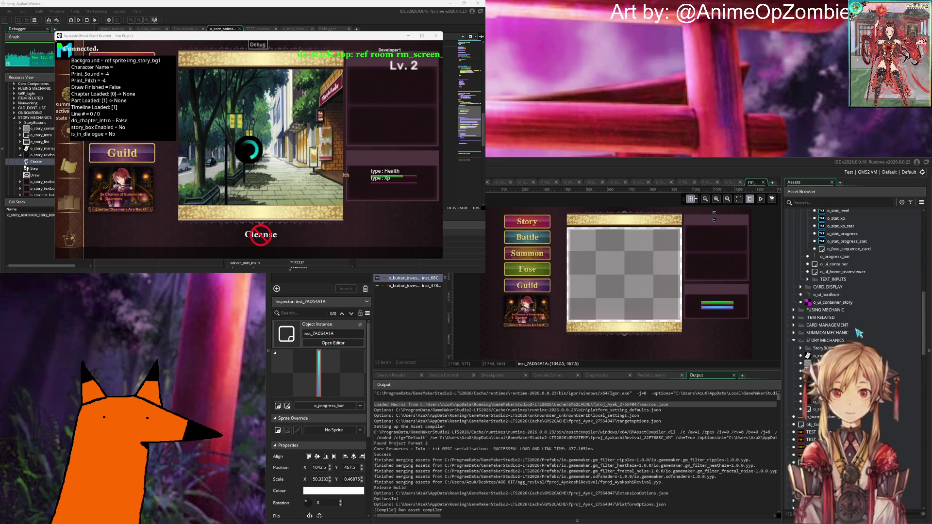
pyautogui.scroll(4, 831, 319)
pyautogui.click(808, 301)
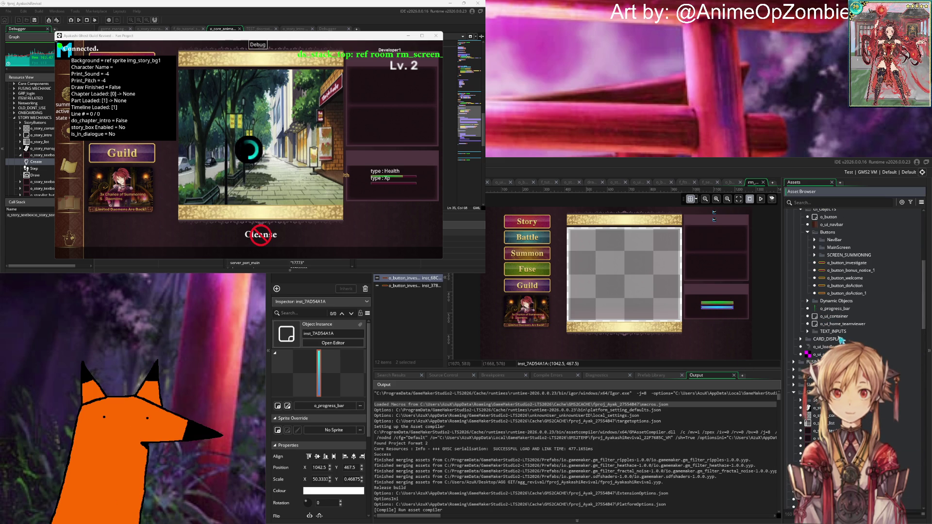
pyautogui.click(834, 309)
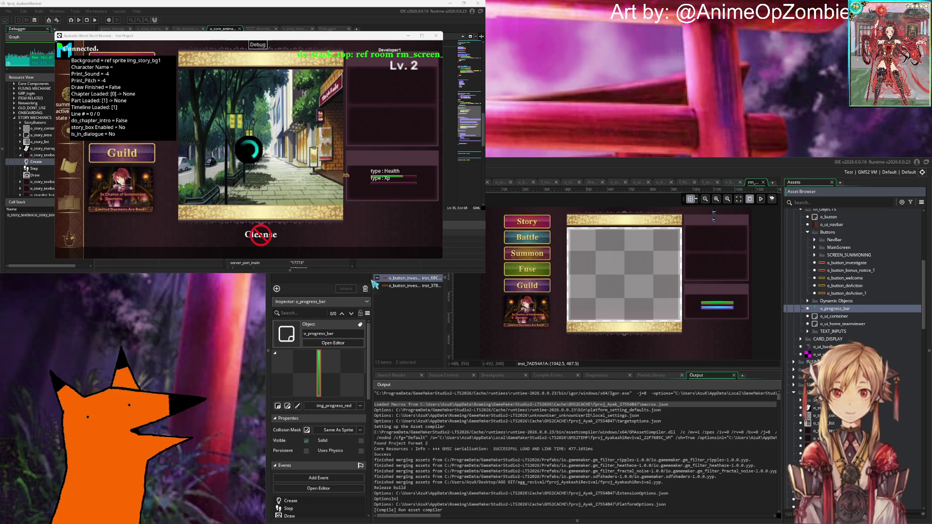
pyautogui.click(722, 318)
pyautogui.scroll(3, 723, 317)
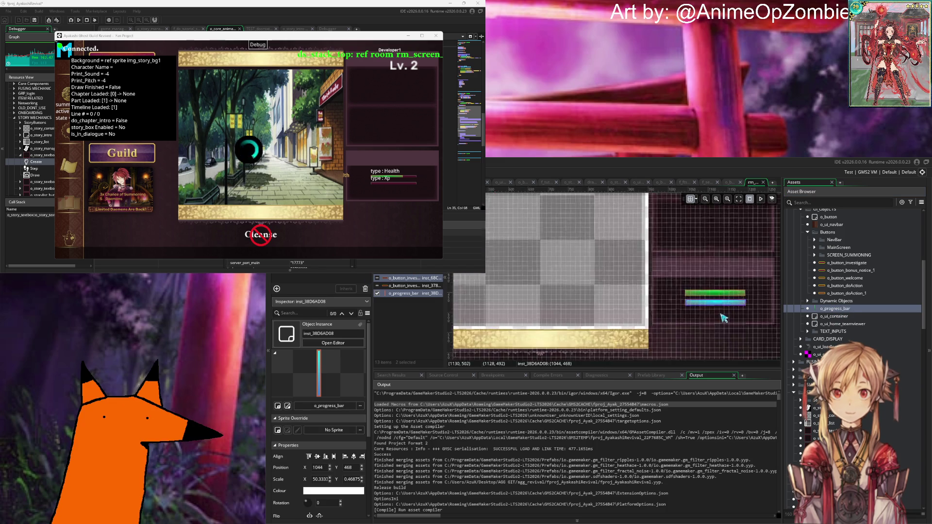
pyautogui.moveTo(710, 301); pyautogui.dragTo(707, 313)
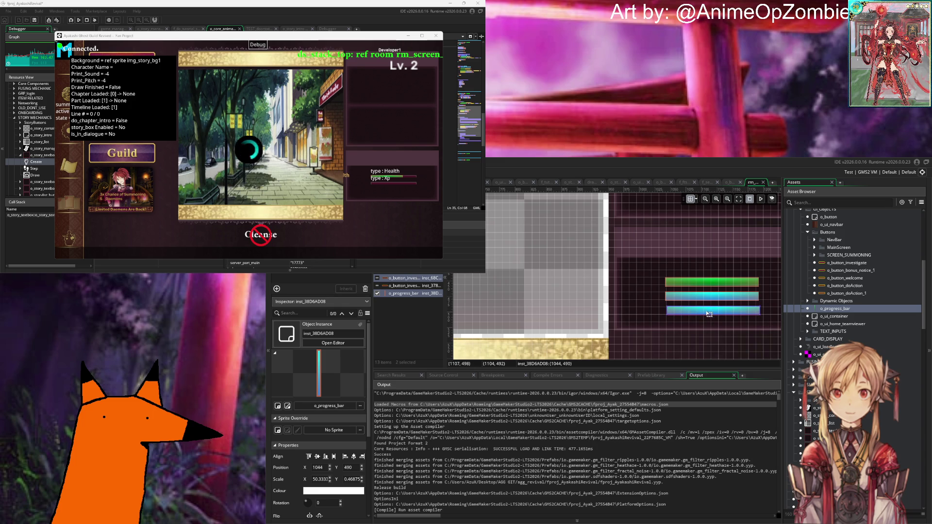
pyautogui.scroll(5, 707, 313)
pyautogui.moveTo(615, 330)
pyautogui.mouseDown()
pyautogui.moveTo(566, 297)
pyautogui.moveTo(573, 318)
pyautogui.moveTo(572, 301)
pyautogui.mouseUp()
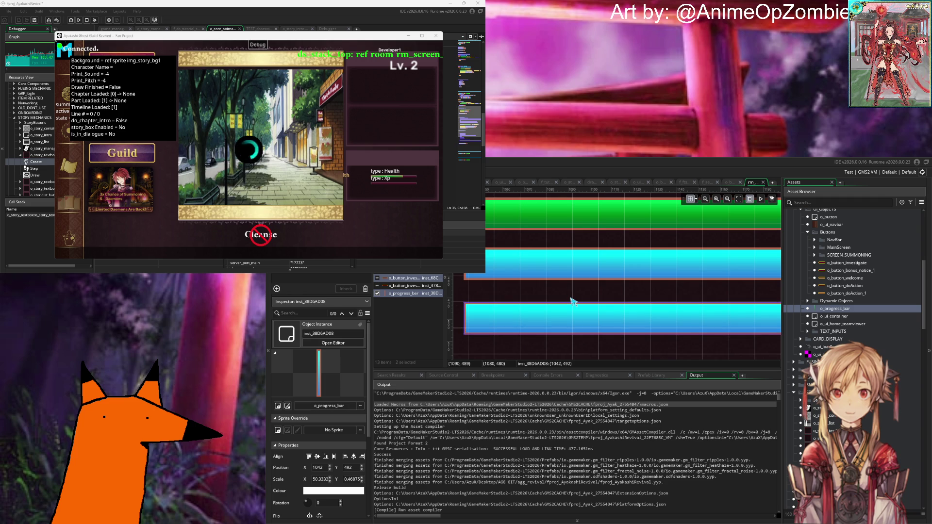
# Align the bars: green bar to Y 444, cyan bar shifted right to X 1044.
pyautogui.moveTo(540, 232); pyautogui.dragTo(537, 228)
pyautogui.click(522, 256)
pyautogui.scroll(1, 521, 254)
pyautogui.click(501, 245)
pyautogui.hotkey('ctrl', 'z')
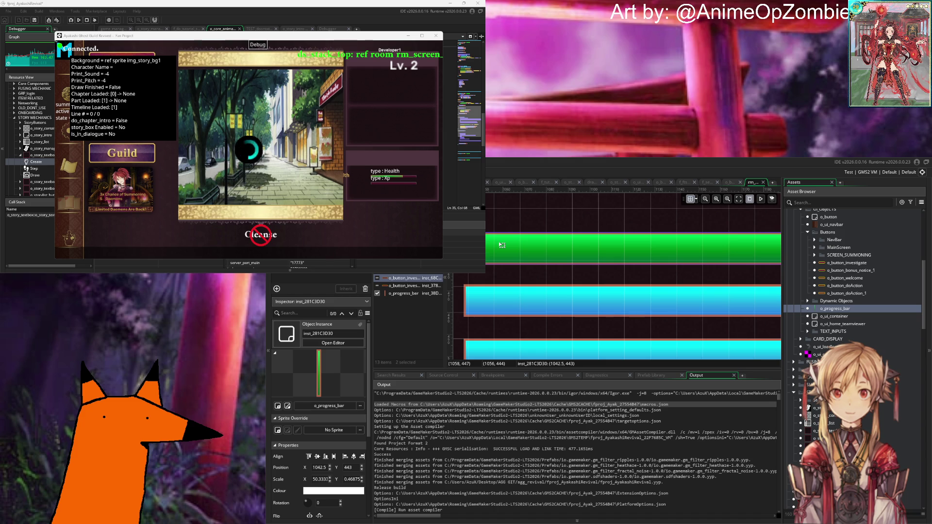
pyautogui.press('Down')
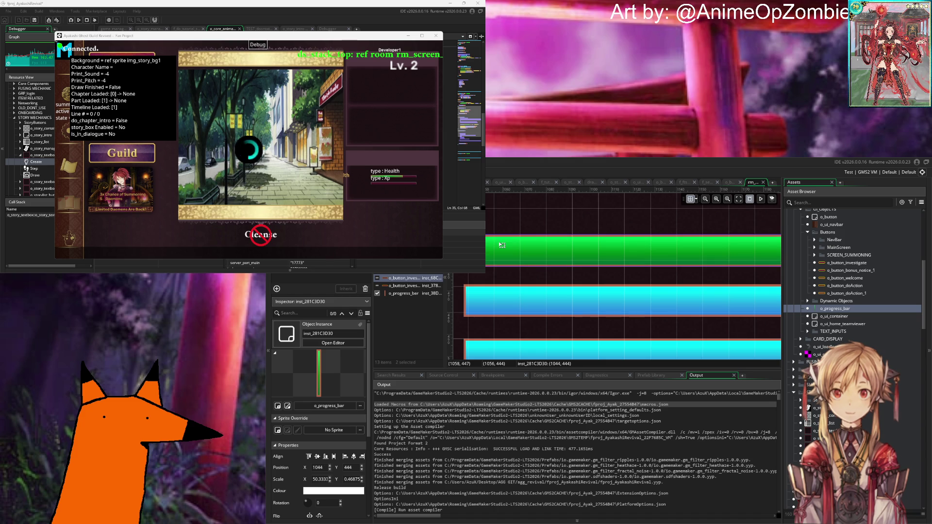
pyautogui.scroll(-2, 507, 257)
pyautogui.scroll(2, 507, 258)
pyautogui.click(507, 304)
pyautogui.press('Right')
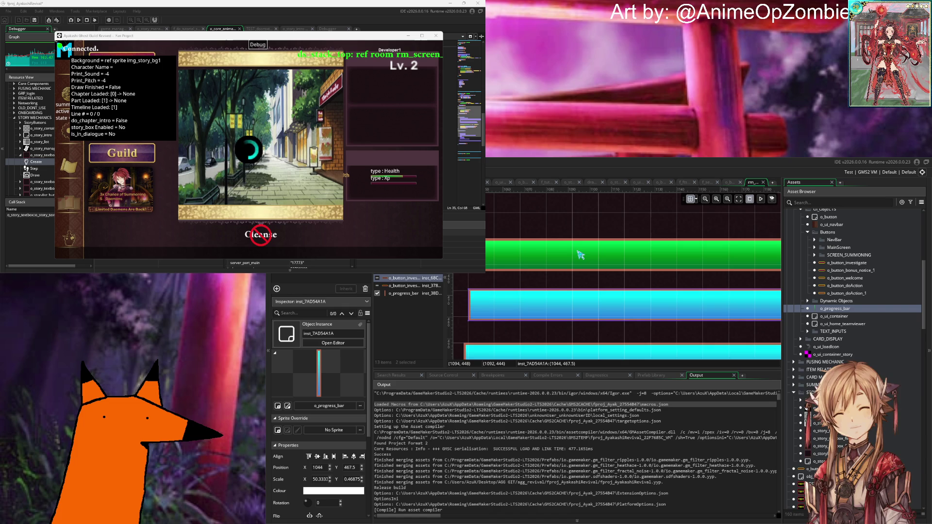
# Select only the new bottom progress bar.
pyautogui.scroll(-2, 551, 285)
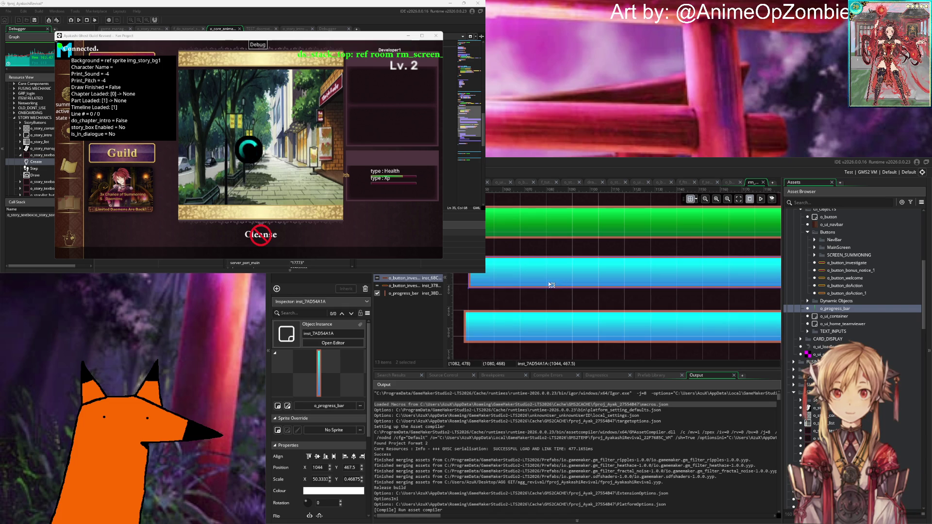
pyautogui.click(494, 323)
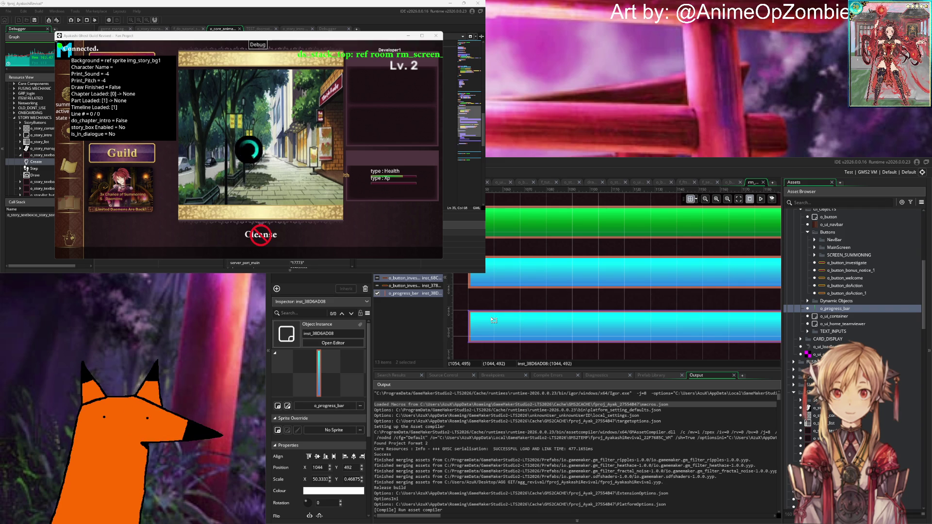
pyautogui.click(529, 308)
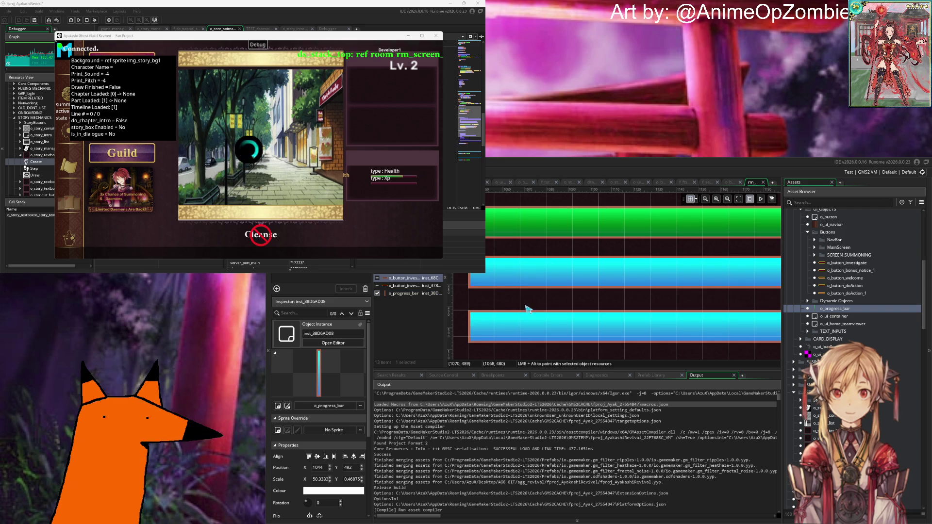
pyautogui.scroll(-4, 561, 271)
pyautogui.keyDown('shift'); pyautogui.click(577, 281); pyautogui.keyUp('shift')
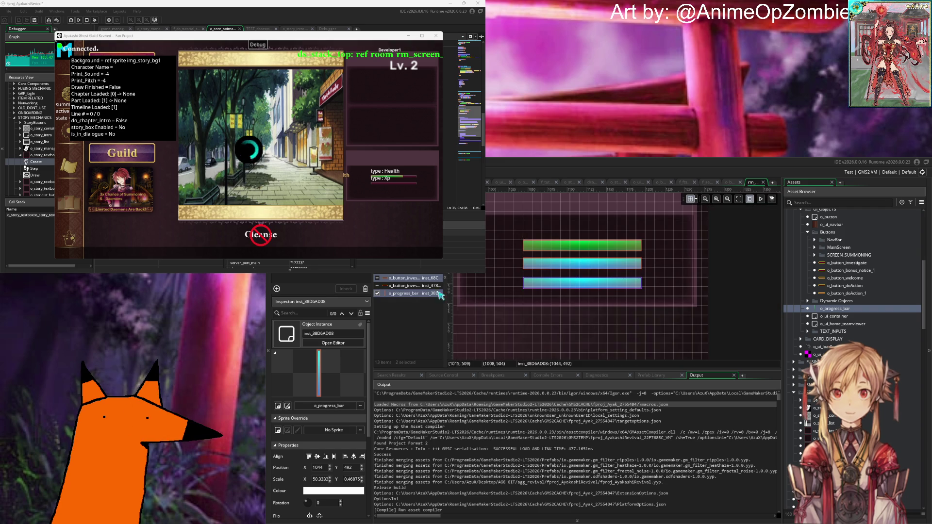
# Set the bottom bar's Frame to 2 so it turns pink.
pyautogui.doubleClick(562, 282)
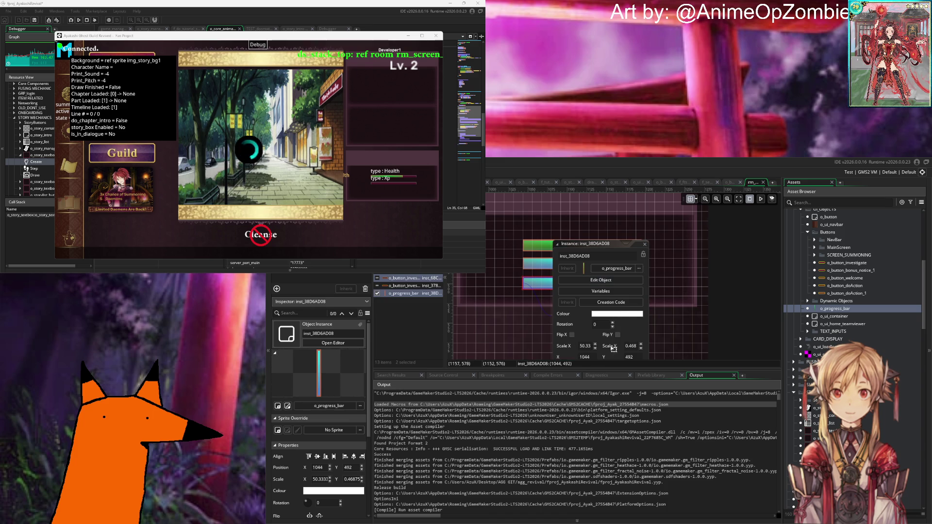
pyautogui.moveTo(606, 244); pyautogui.dragTo(688, 213)
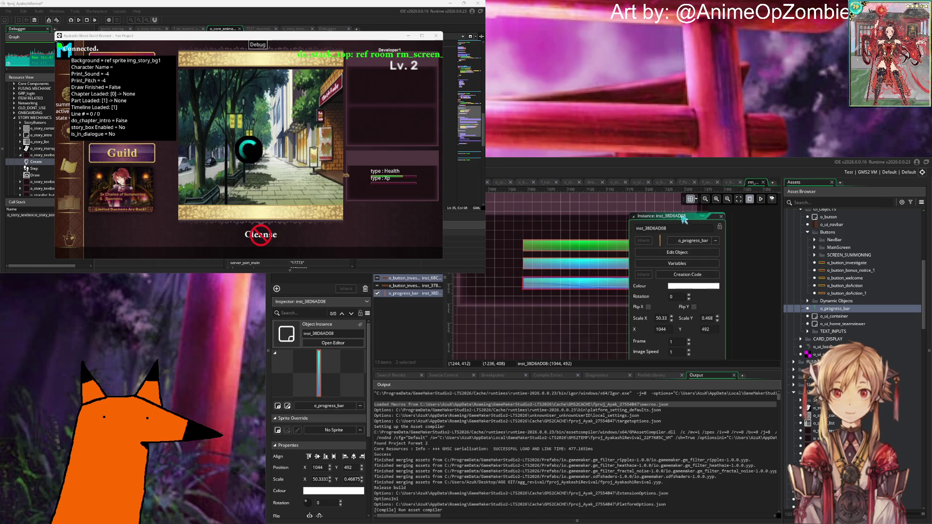
pyautogui.click(694, 336)
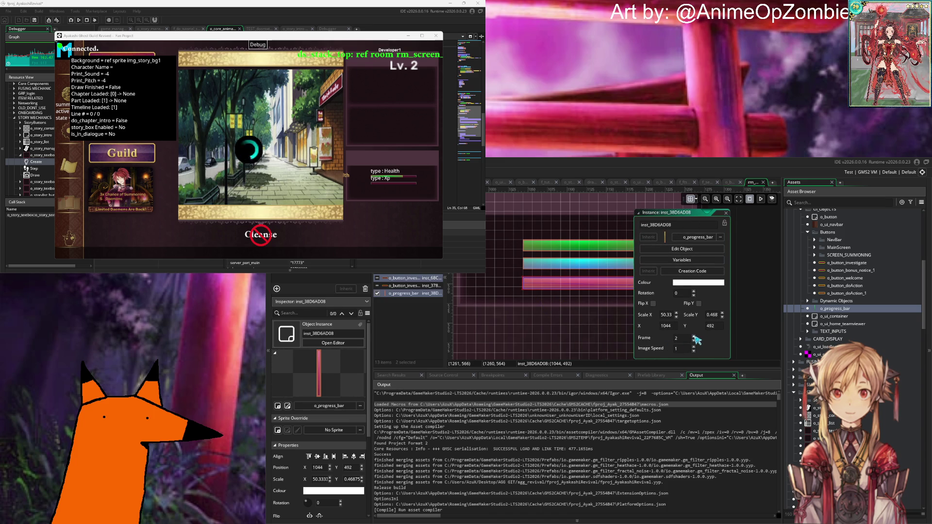
pyautogui.click(726, 213)
pyautogui.moveTo(553, 268)
pyautogui.mouseDown()
pyautogui.moveTo(640, 276)
pyautogui.moveTo(577, 265)
pyautogui.mouseUp()
# Set the pink bar's type variable to Progress in its instance variables.
pyautogui.click(599, 251)
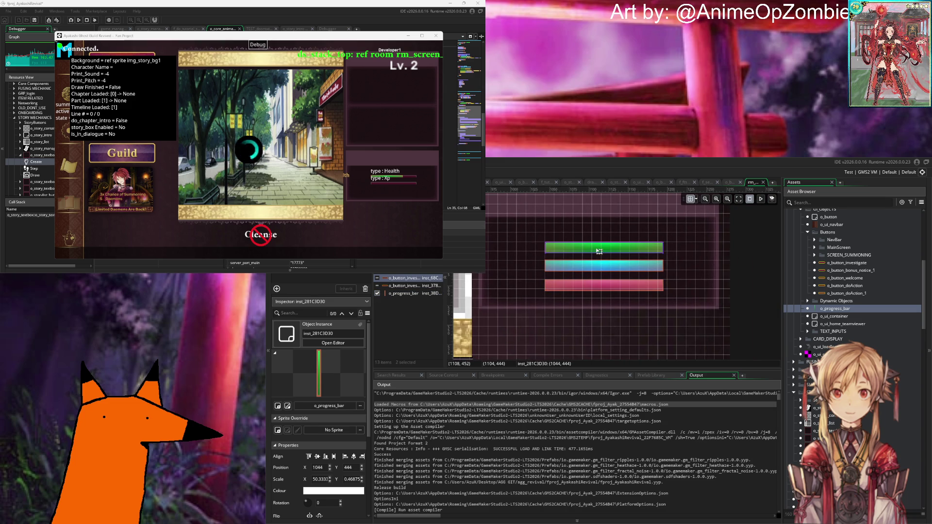
pyautogui.moveTo(553, 286)
pyautogui.mouseDown()
pyautogui.moveTo(663, 299)
pyautogui.moveTo(643, 294)
pyautogui.mouseUp()
pyautogui.click(669, 297)
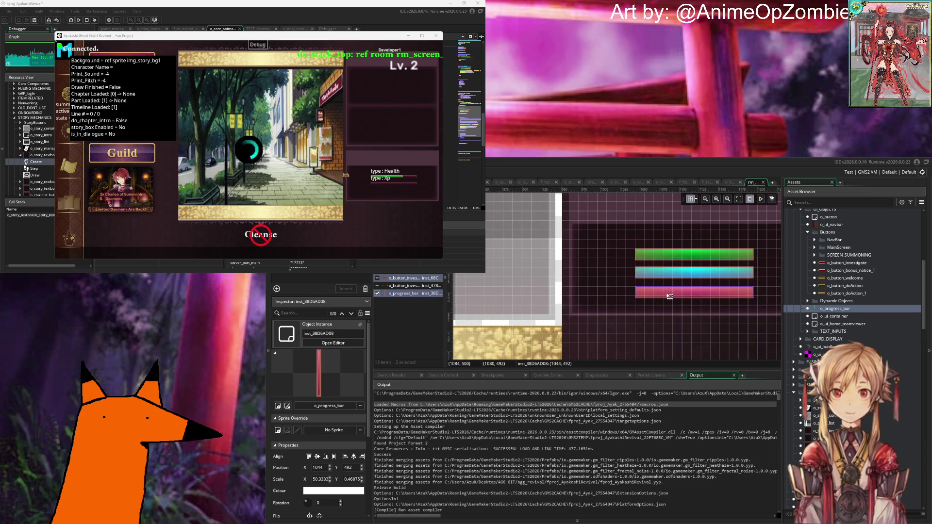
pyautogui.doubleClick(669, 296)
pyautogui.scroll(-3, 699, 323)
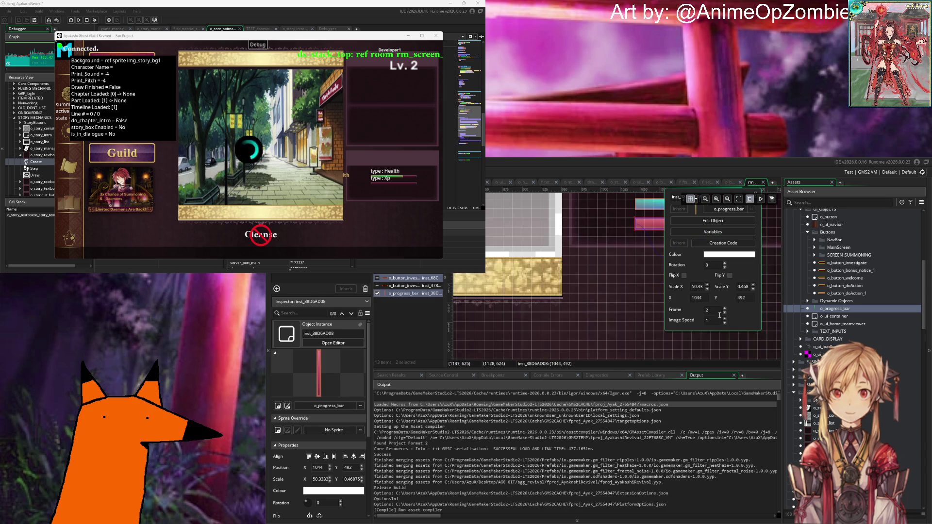
pyautogui.moveTo(615, 279)
pyautogui.mouseDown()
pyautogui.moveTo(537, 301)
pyautogui.moveTo(538, 311)
pyautogui.mouseUp()
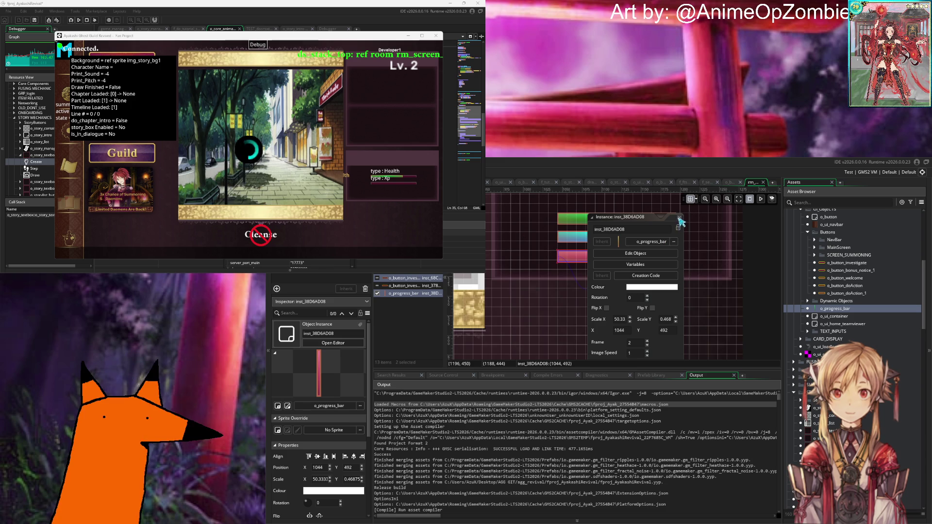
pyautogui.click(635, 264)
pyautogui.click(663, 254)
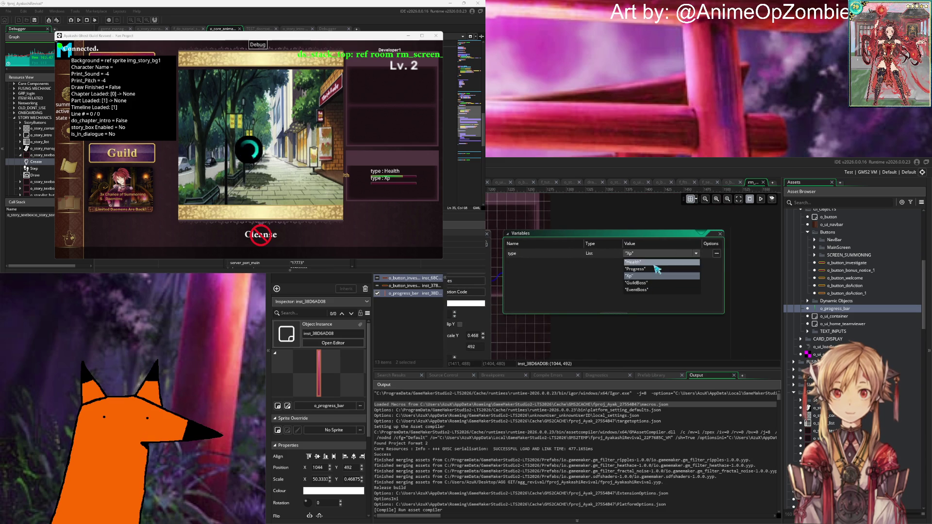
pyautogui.click(656, 270)
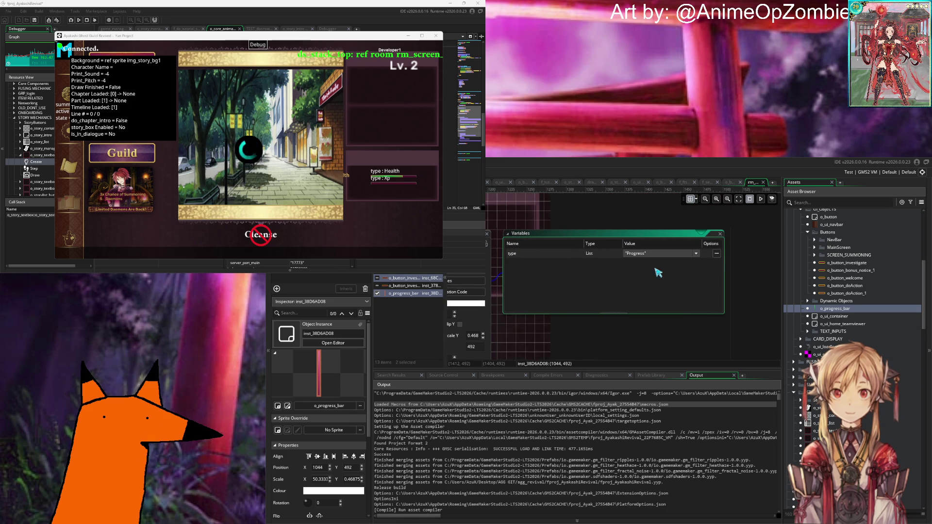
pyautogui.click(721, 238)
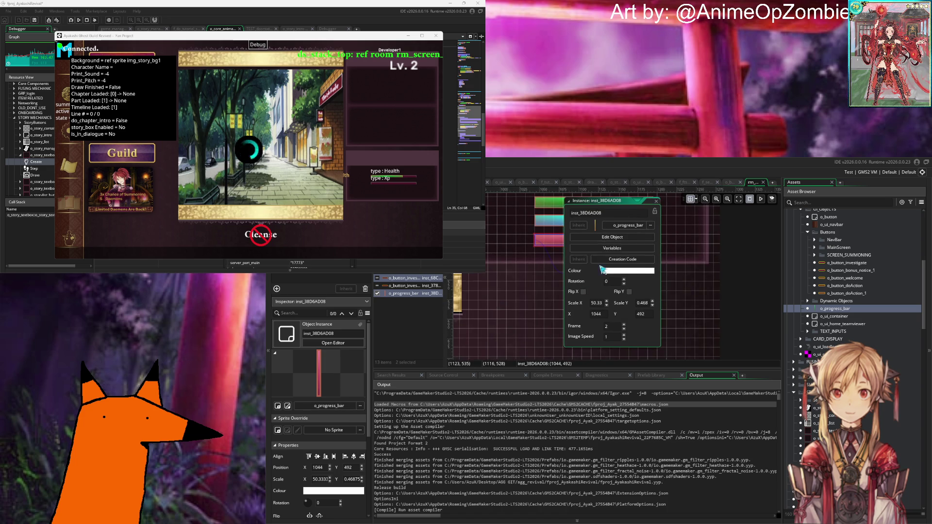
pyautogui.click(742, 280)
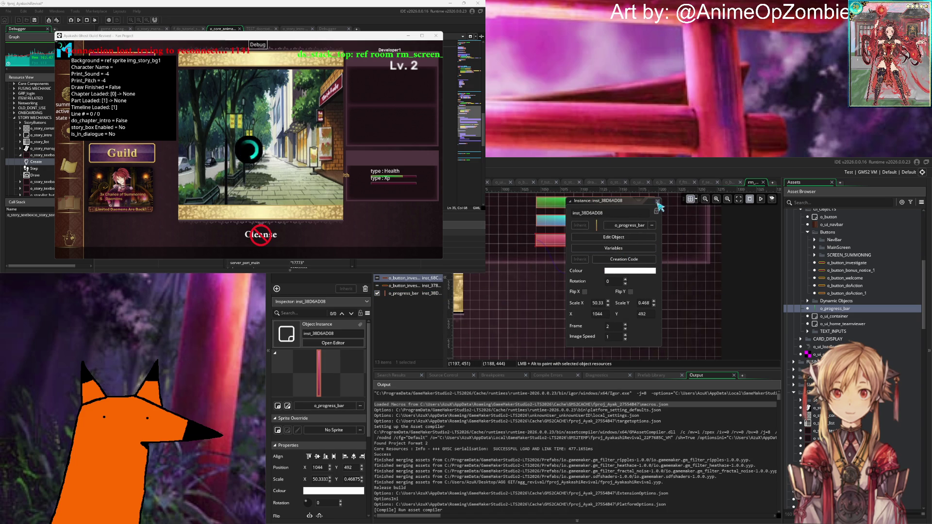
pyautogui.click(658, 203)
# Reopen the pink bar's properties to confirm its type variable is Progress.
pyautogui.scroll(-3, 543, 267)
pyautogui.scroll(2, 544, 265)
pyautogui.click(662, 291)
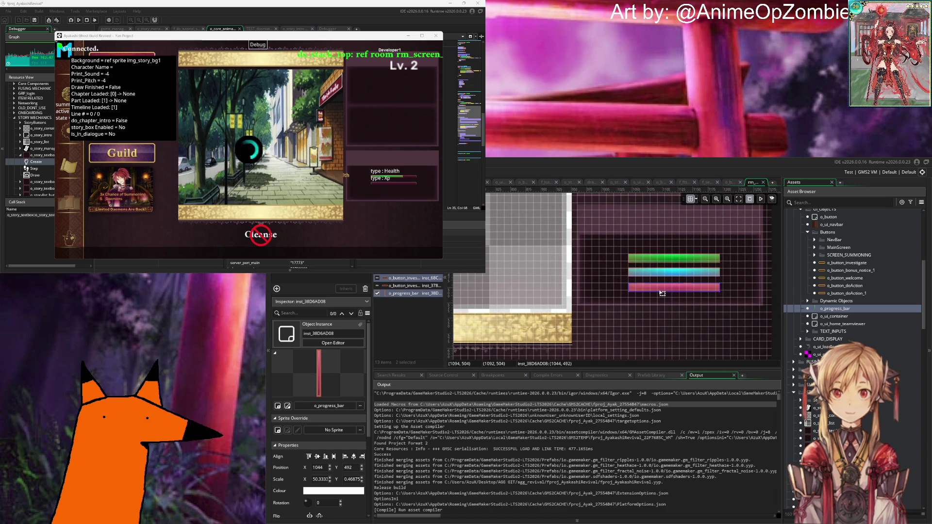
pyautogui.doubleClick(662, 293)
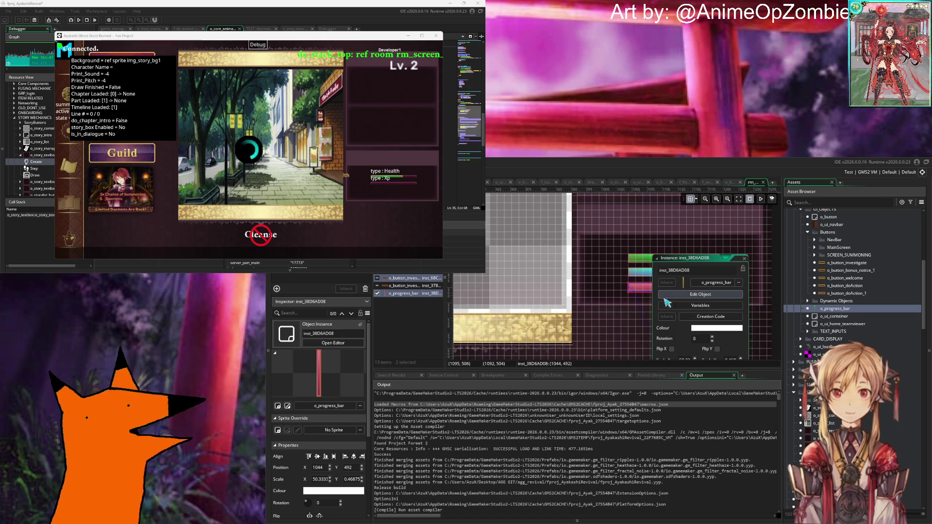
pyautogui.click(676, 306)
pyautogui.press('Escape')
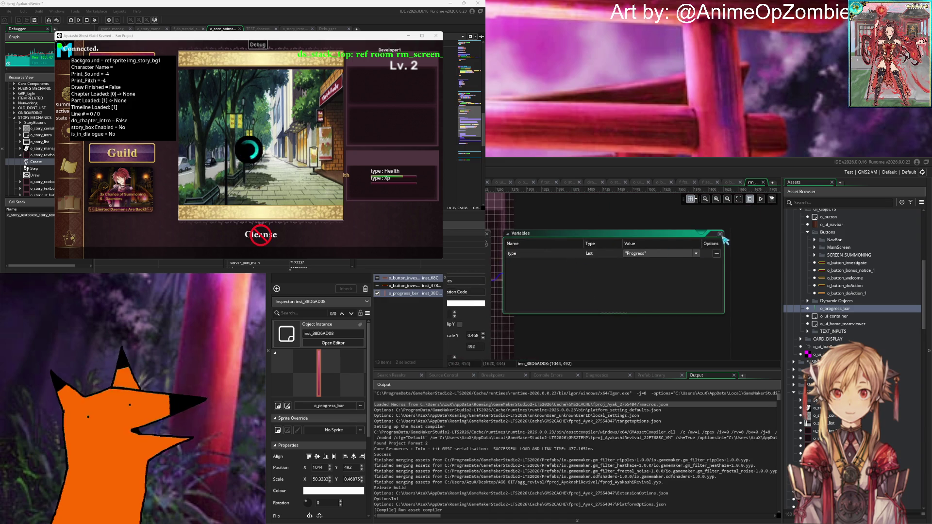
pyautogui.click(657, 200)
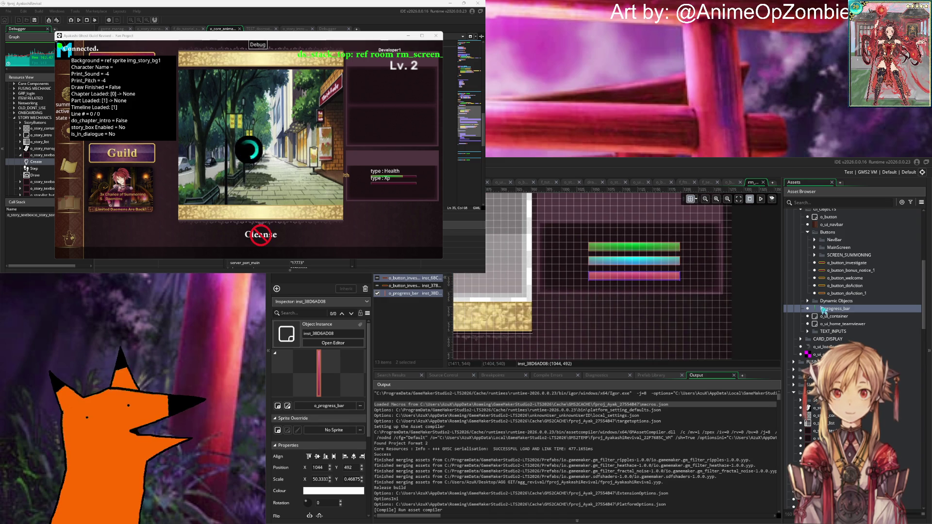
# Open o_progress_bar's Create code and review the story struct check on lines 36-47.
pyautogui.doubleClick(832, 308)
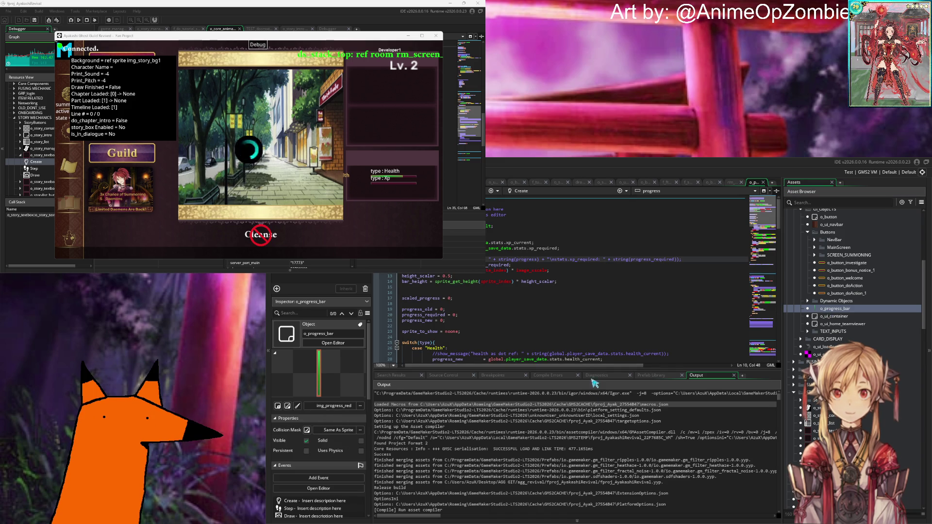
pyautogui.moveTo(592, 368); pyautogui.dragTo(592, 431)
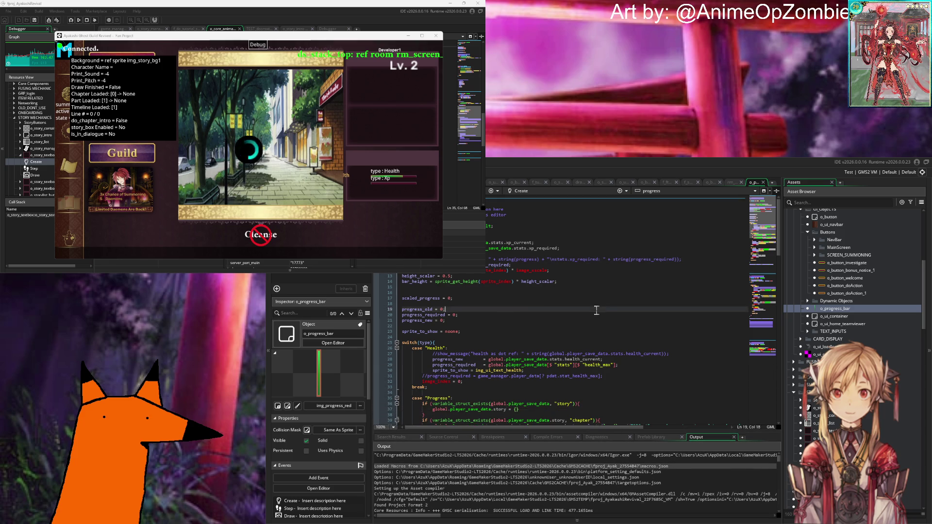
pyautogui.scroll(-8, 591, 316)
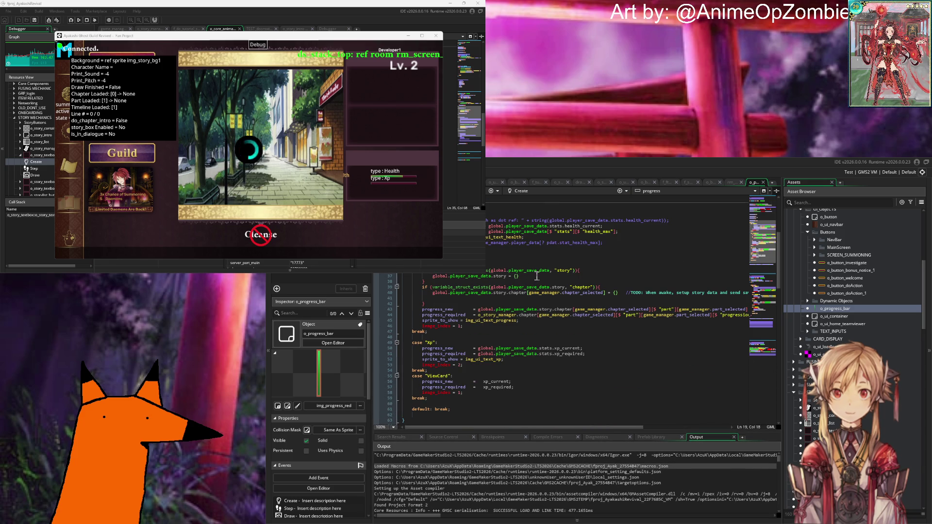
pyautogui.click(571, 272)
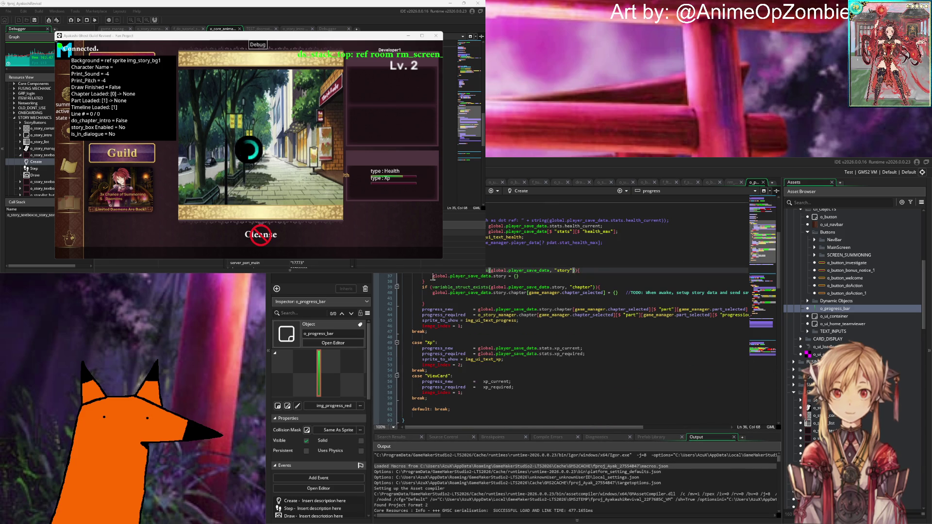
pyautogui.click(522, 278)
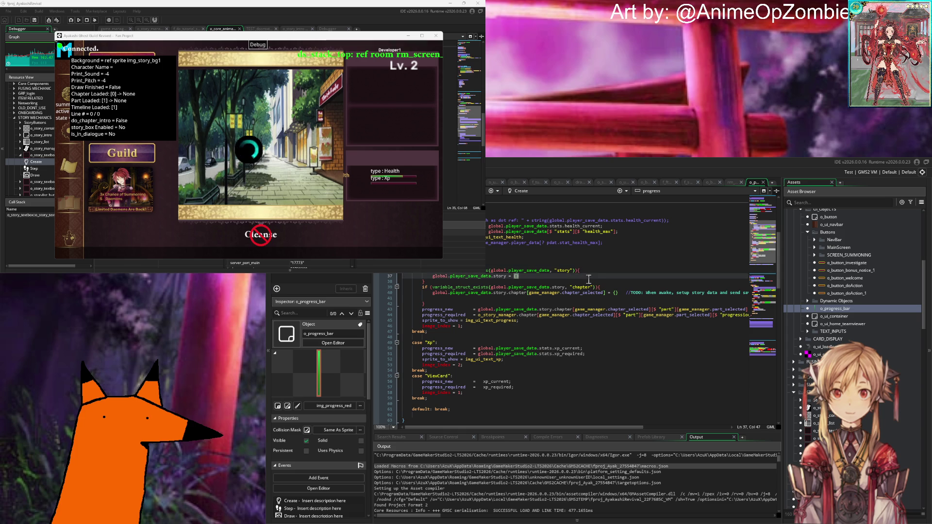
pyautogui.click(574, 335)
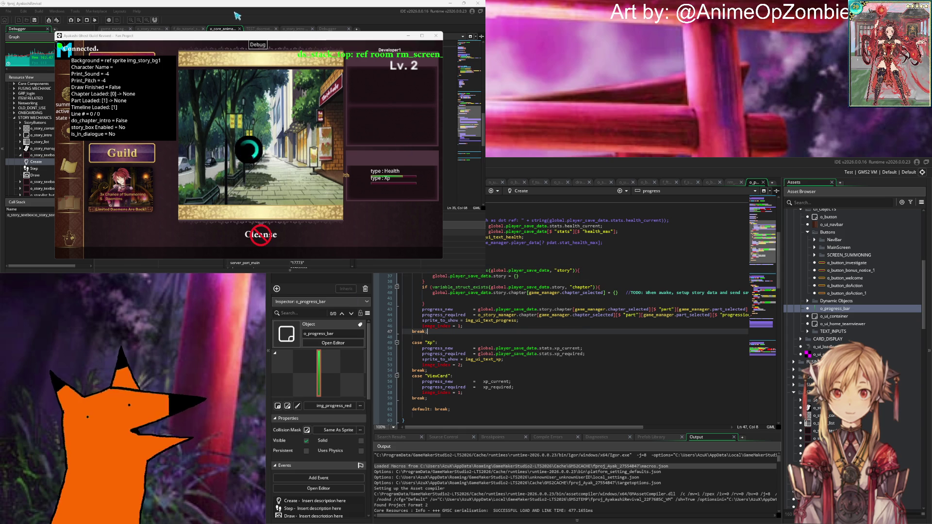
# Close the running game window and switch to o_story_manager's Create code.
pyautogui.click(436, 36)
pyautogui.click(187, 89)
pyautogui.hotkey('ctrl', 'Tab')
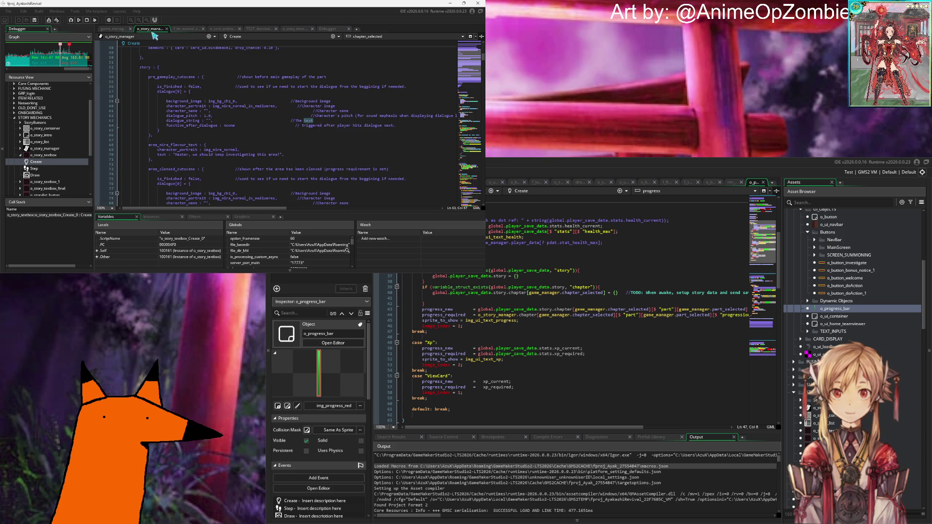
# Scroll through o_story_manager's Create code, highlighting every use of story.
pyautogui.scroll(-20, 178, 84)
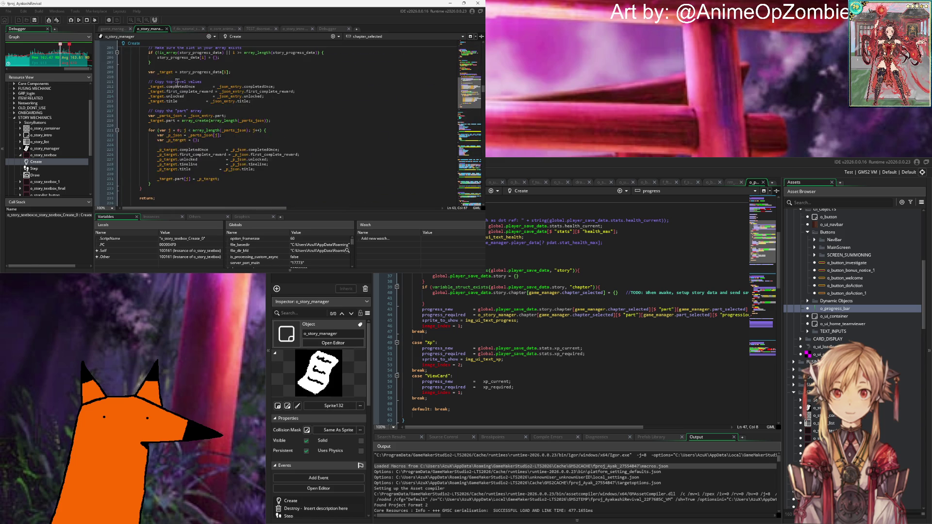
pyautogui.scroll(20, 179, 86)
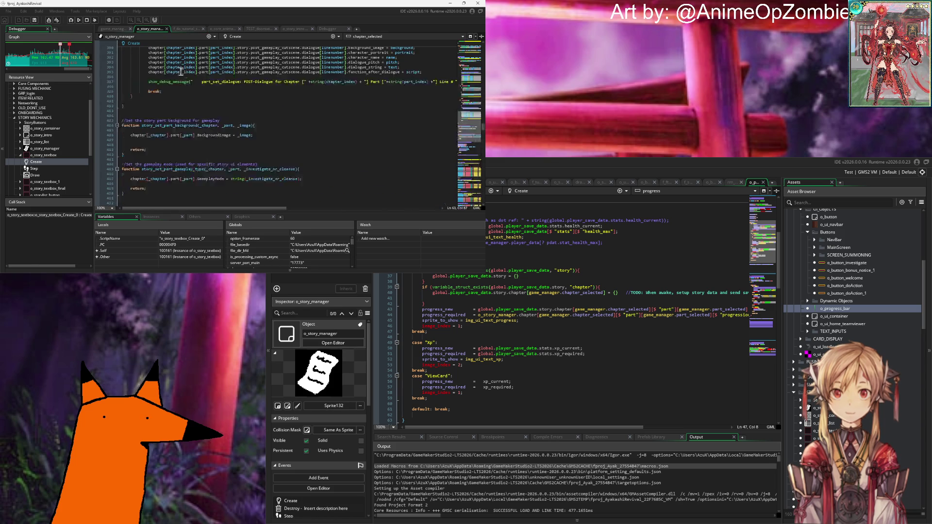
pyautogui.scroll(-4, 205, 108)
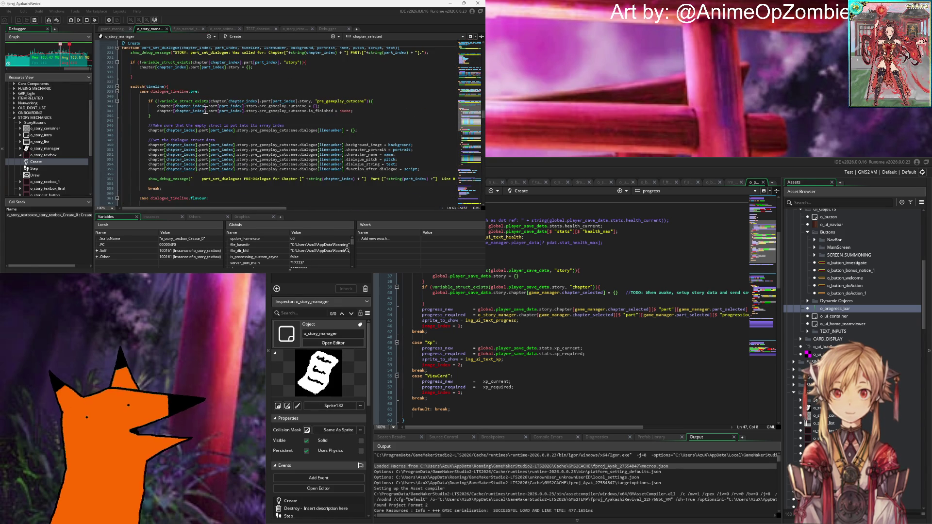
pyautogui.doubleClick(251, 107)
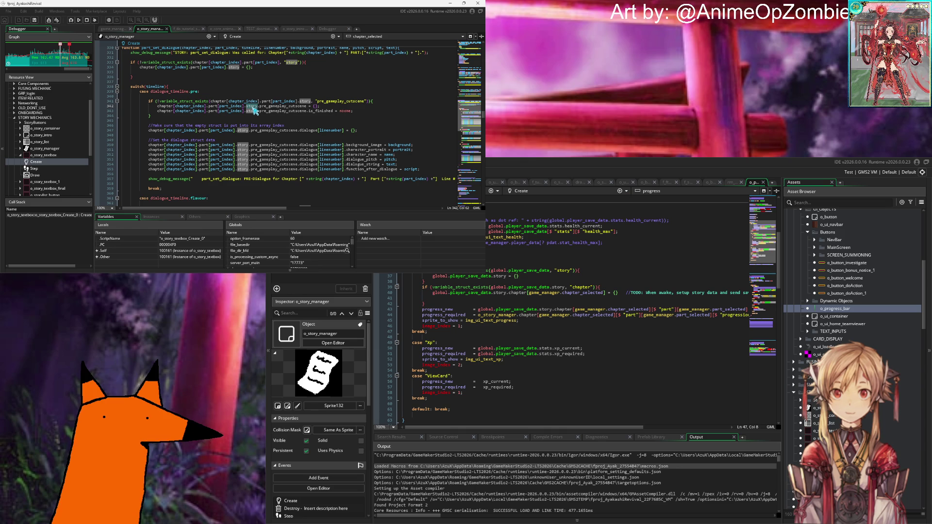
pyautogui.click(263, 121)
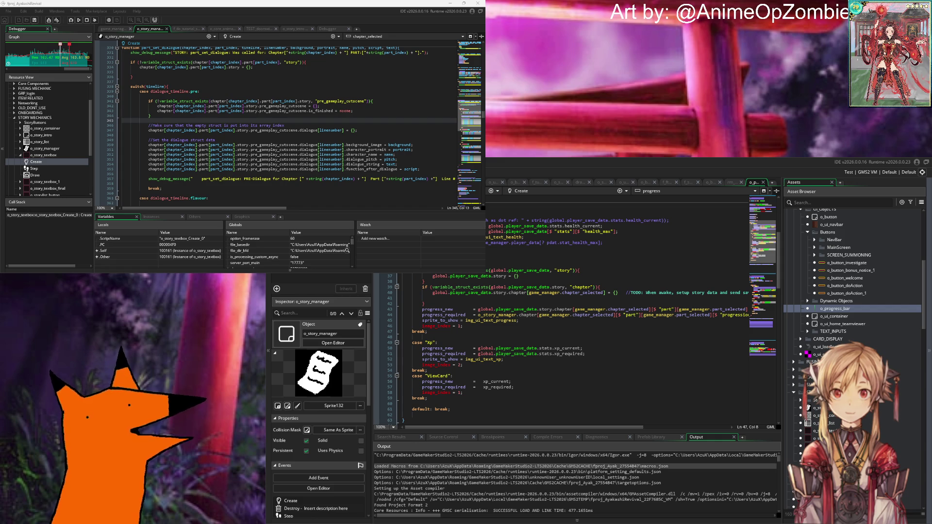
pyautogui.scroll(-5, 854, 340)
pyautogui.scroll(-10, 854, 315)
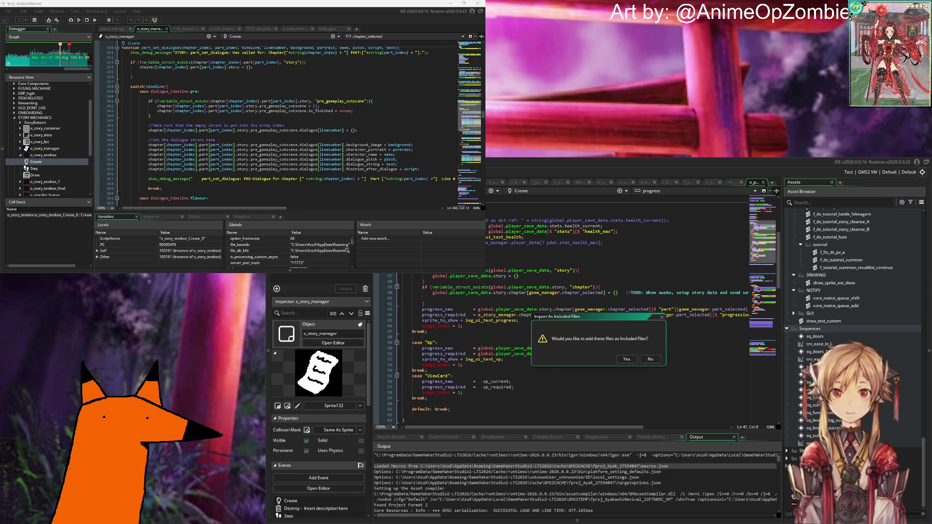
# Decline the Included Files import and open Note1 from the Notes folder.
pyautogui.click(651, 359)
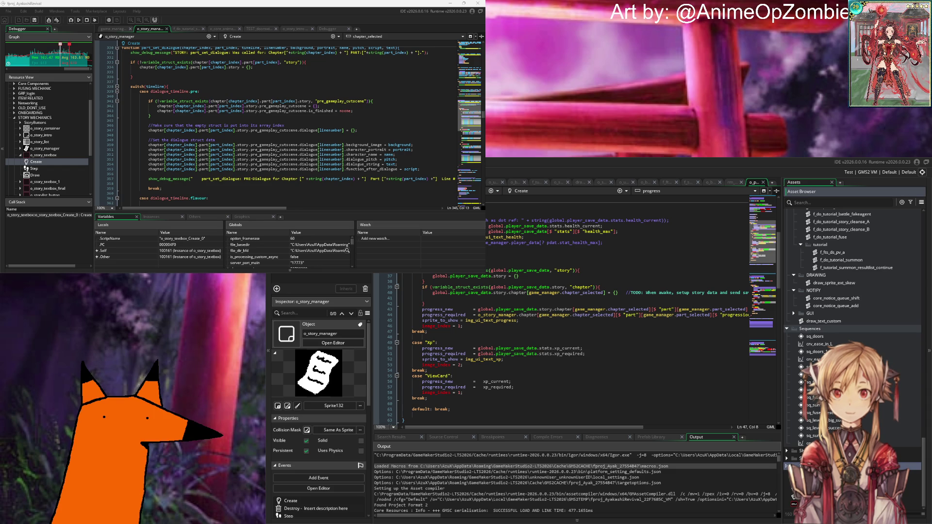
pyautogui.scroll(10, 854, 315)
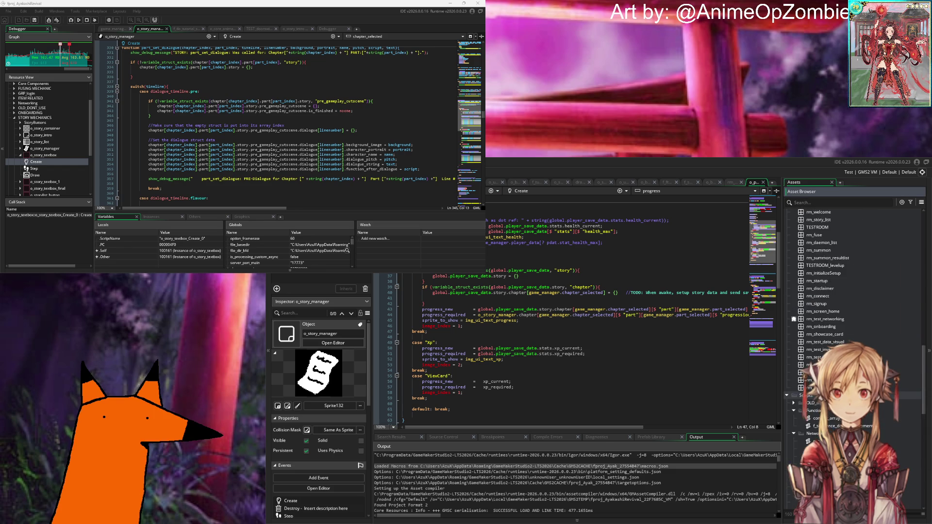
pyautogui.scroll(10, 839, 329)
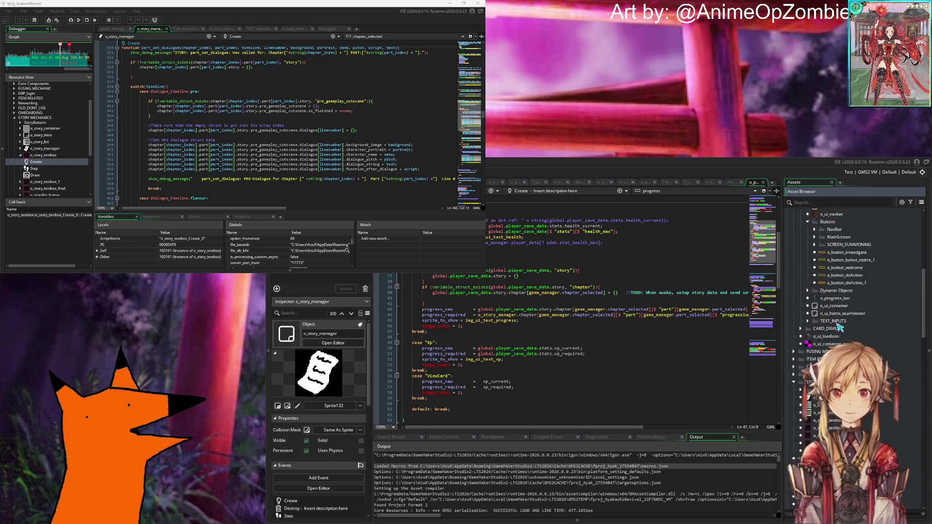
pyautogui.doubleClick(821, 322)
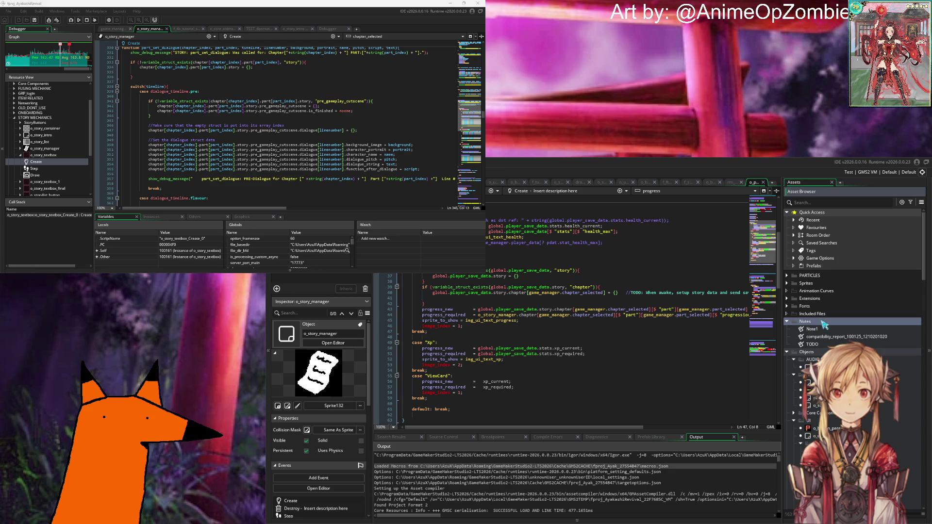
pyautogui.scroll(-2, 820, 315)
pyautogui.doubleClick(818, 288)
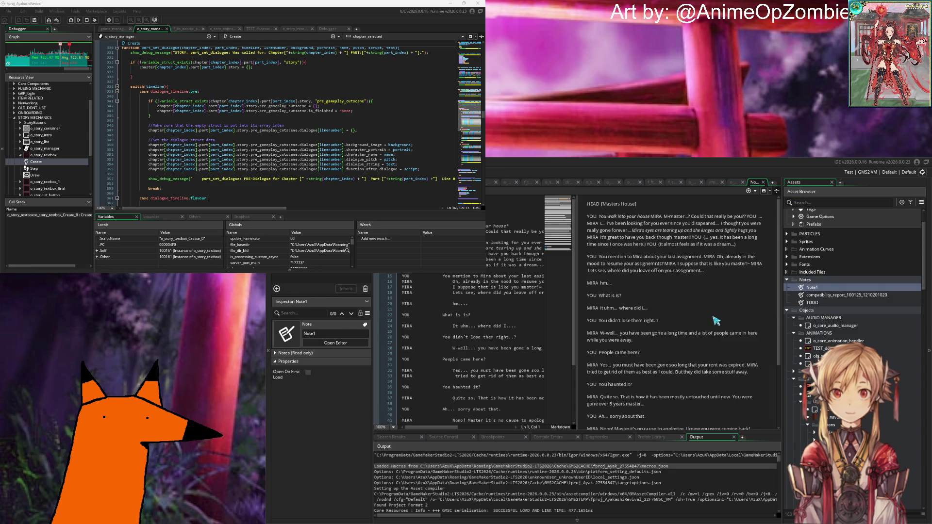
# Open the TODO note, return to Note1, and bring up the Notes folder's context menu.
pyautogui.click(818, 279)
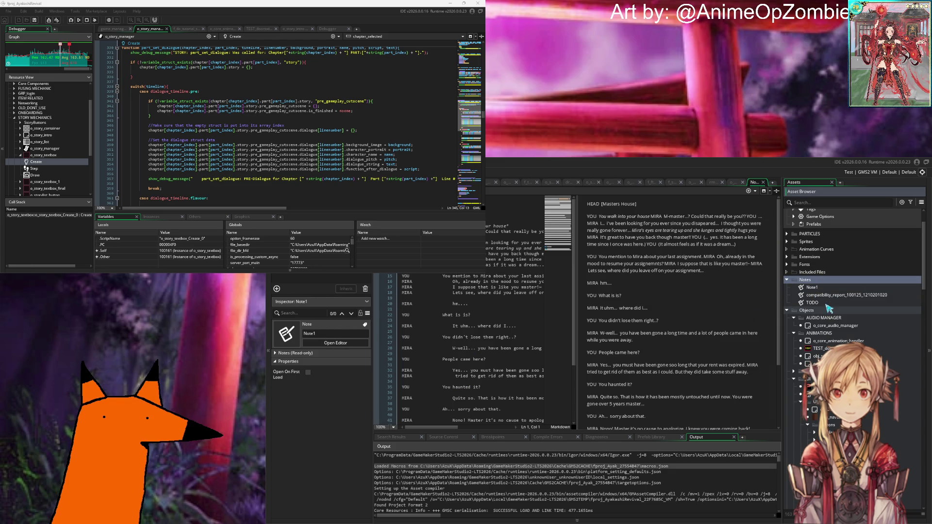
pyautogui.doubleClick(825, 303)
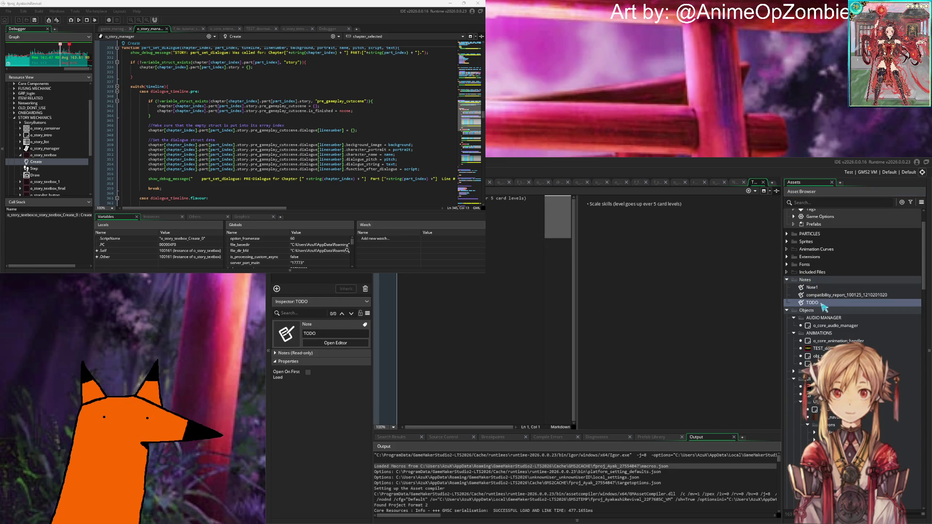
pyautogui.doubleClick(819, 288)
pyautogui.click(818, 281)
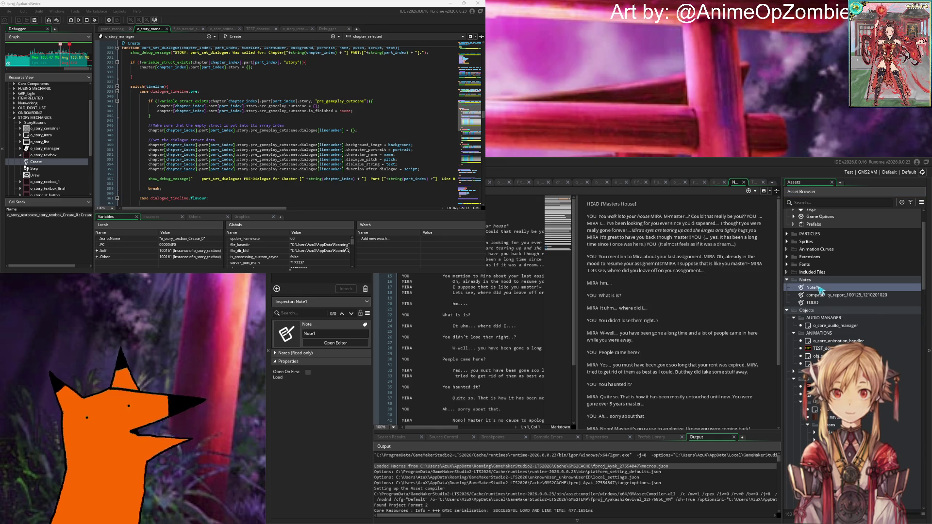
pyautogui.rightClick(818, 283)
# Create a new note under Notes and copy all the JSON from sdt.dat.
pyautogui.moveTo(825, 284)
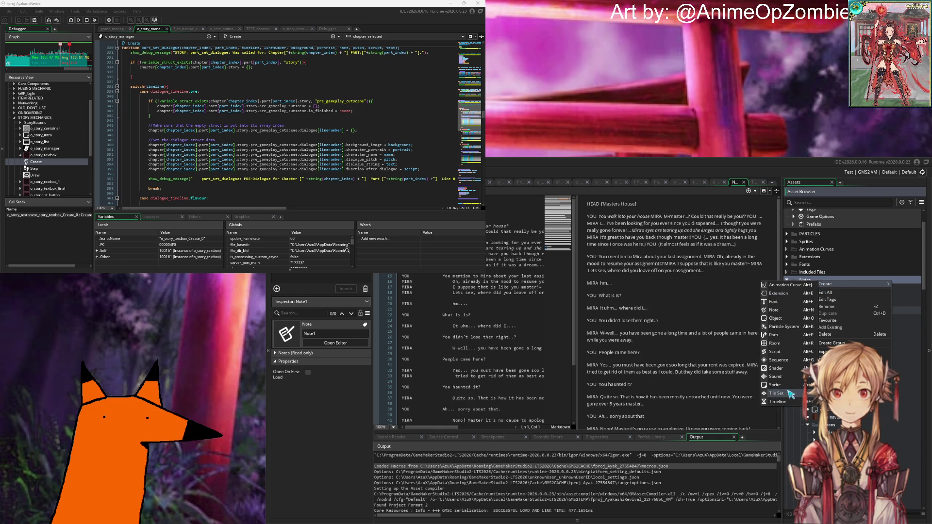
pyautogui.click(774, 309)
pyautogui.write('SDT')
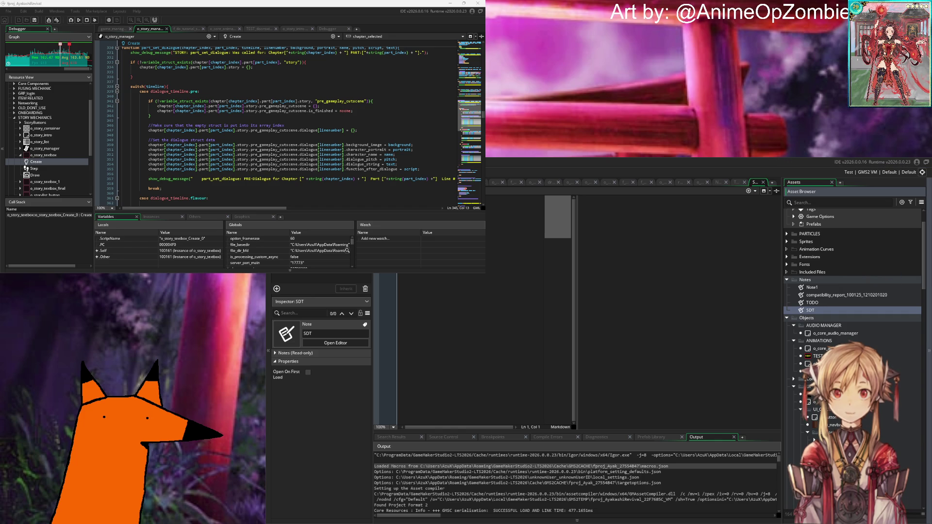
pyautogui.hotkey('alt', 'Tab')
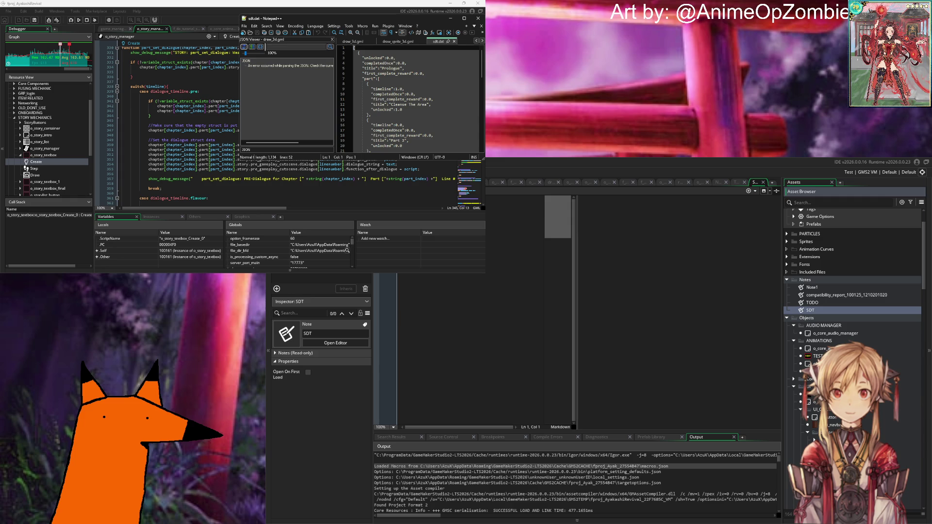
pyautogui.hotkey('ctrl', 'a')
pyautogui.hotkey('ctrl', 'c')
# Paste the JSON into the SDT note, close sdt.dat, and review the pasted lines.
pyautogui.click(522, 291)
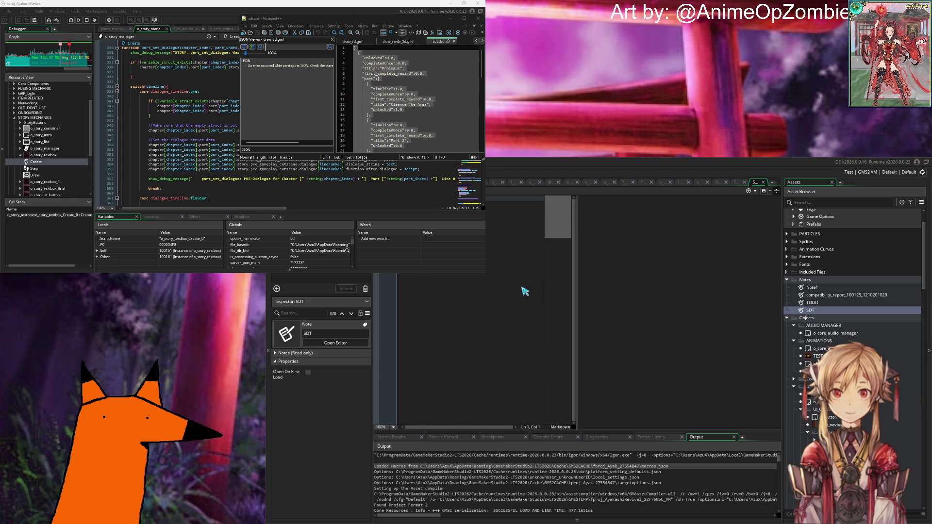
pyautogui.hotkey('ctrl', 'v')
pyautogui.click(481, 283)
pyautogui.click(504, 256)
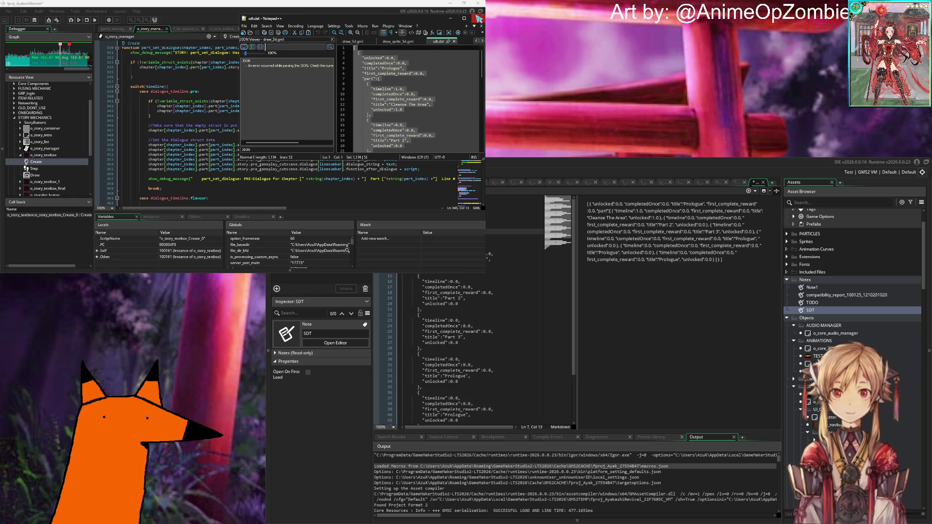
pyautogui.click(474, 18)
pyautogui.click(507, 266)
pyautogui.hotkey('ctrl', 'Home')
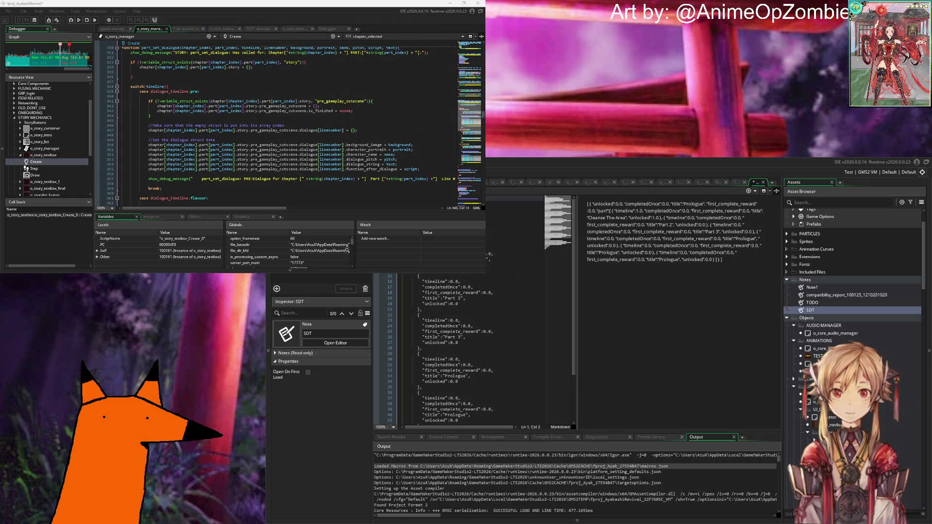
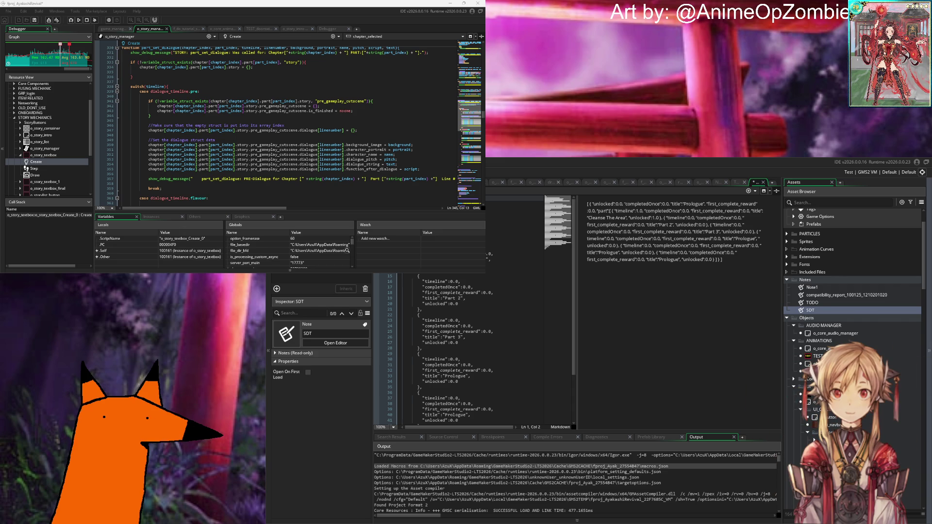
# Review the SDT save JSON's early entries, highlighting every 0.0 value.
pyautogui.doubleClick(466, 274)
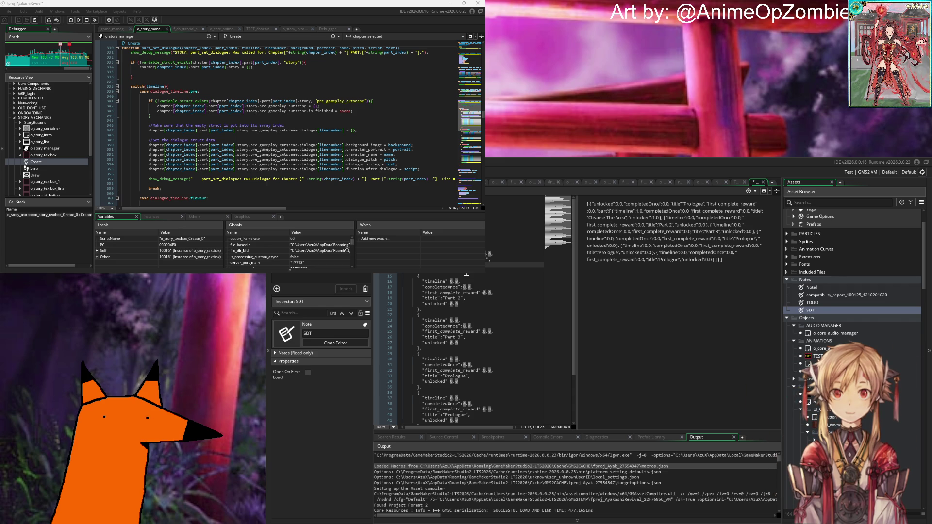
pyautogui.click(490, 232)
pyautogui.click(490, 216)
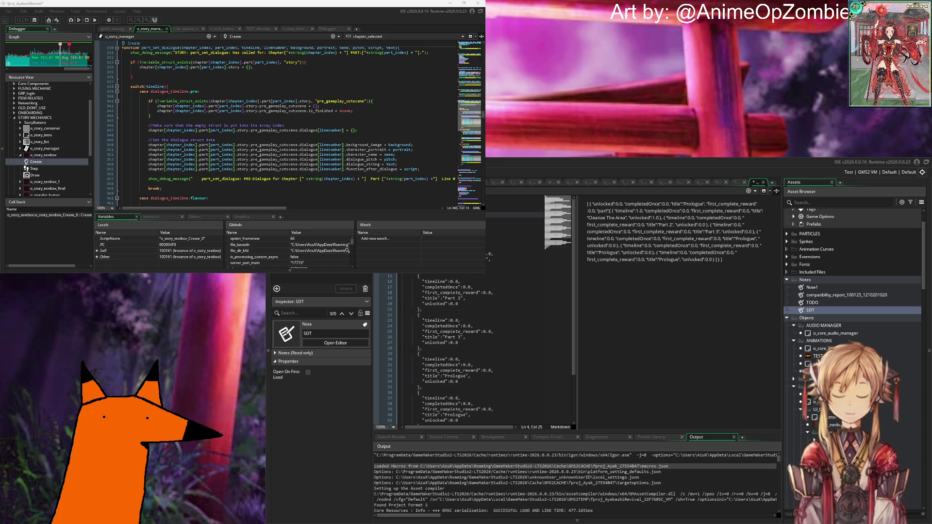
pyautogui.click(492, 220)
pyautogui.click(495, 231)
pyautogui.click(488, 203)
pyautogui.click(488, 210)
pyautogui.click(490, 230)
pyautogui.click(501, 251)
pyautogui.click(503, 259)
pyautogui.click(505, 270)
pyautogui.click(508, 289)
# Check JSON lines 9–15, then bring up the SDT workspace tab's options.
pyautogui.click(495, 246)
pyautogui.click(502, 254)
pyautogui.click(507, 267)
pyautogui.click(504, 300)
pyautogui.click(495, 242)
pyautogui.click(494, 254)
pyautogui.click(501, 262)
pyautogui.click(500, 270)
pyautogui.click(493, 261)
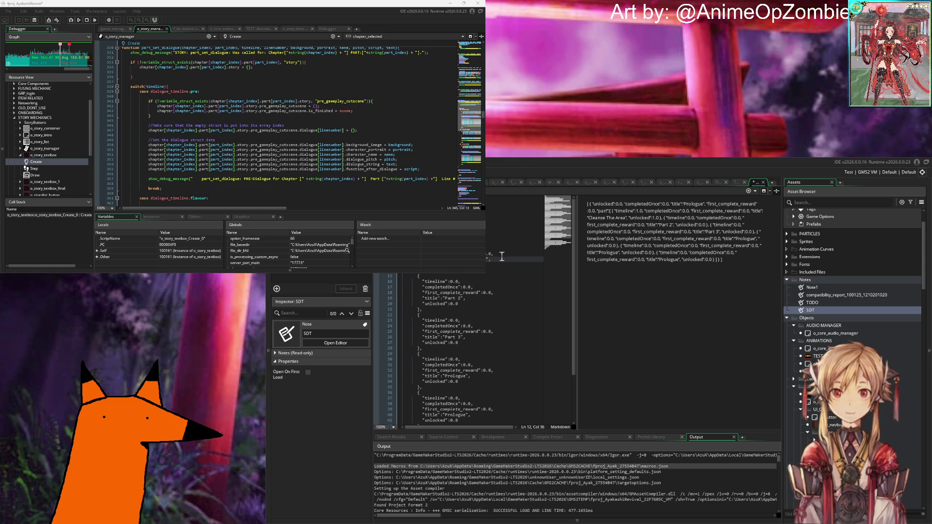
pyautogui.click(494, 253)
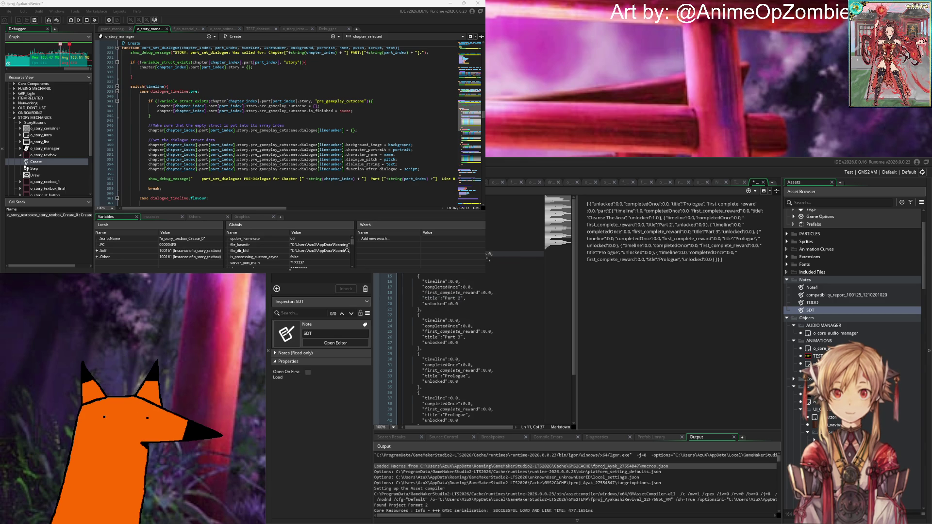
pyautogui.click(453, 276)
pyautogui.rightClick(753, 182)
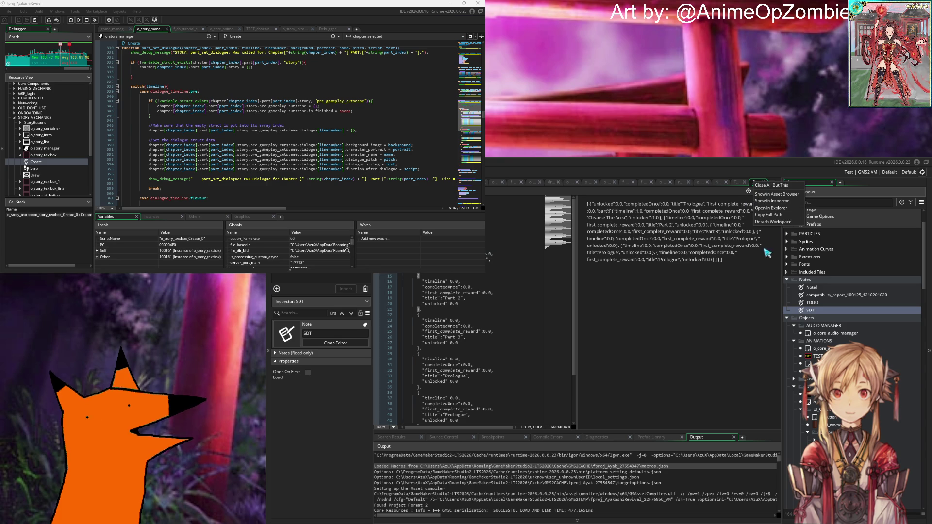
# Detach the SDT note into its own top-left window and close the leftover note tabs.
pyautogui.click(775, 222)
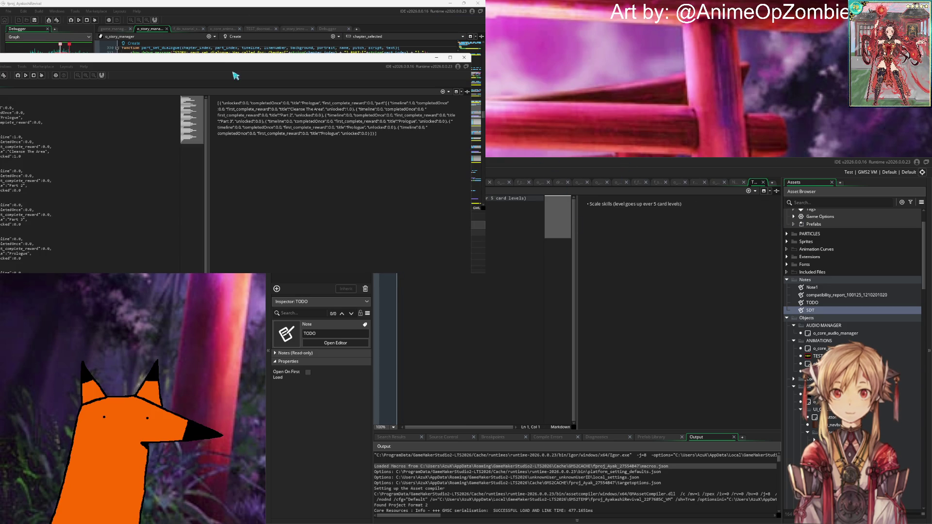
pyautogui.moveTo(238, 59)
pyautogui.mouseDown()
pyautogui.moveTo(301, 56)
pyautogui.moveTo(291, 39)
pyautogui.moveTo(316, 33)
pyautogui.moveTo(308, 31)
pyautogui.mouseUp()
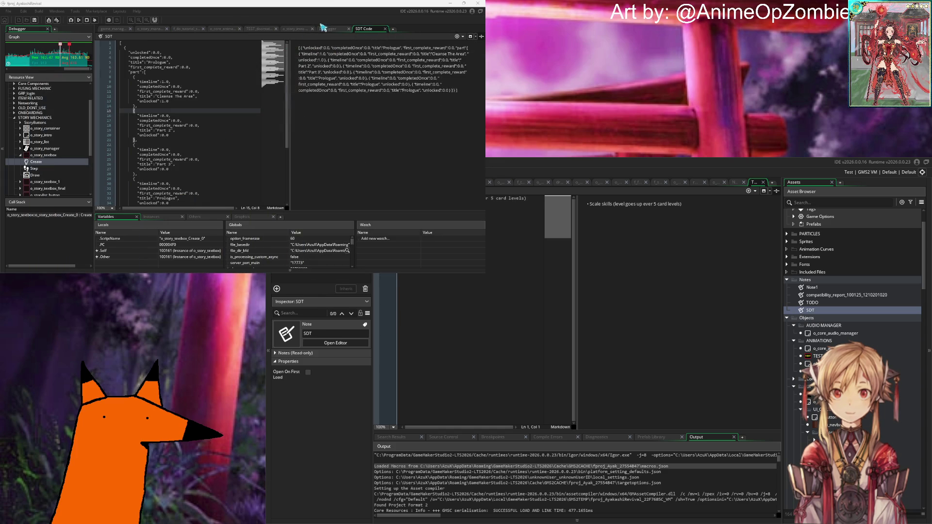
pyautogui.click(625, 275)
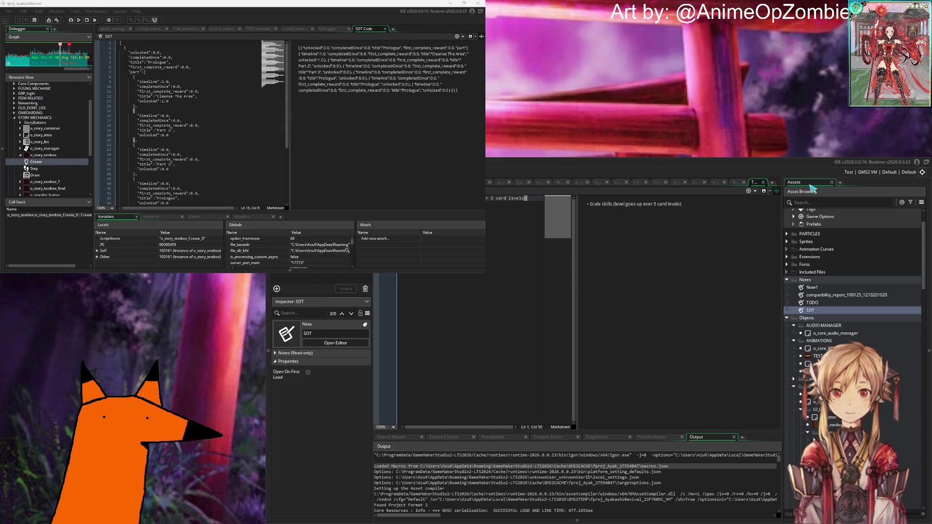
pyautogui.click(764, 183)
pyautogui.click(763, 183)
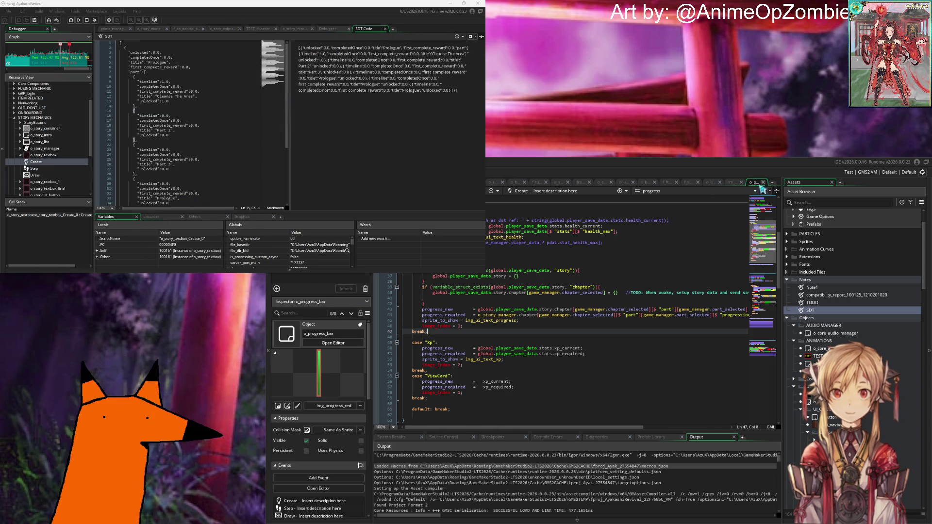
# Go to the end of line 37 in the o_progress_bar Create code.
pyautogui.click(471, 282)
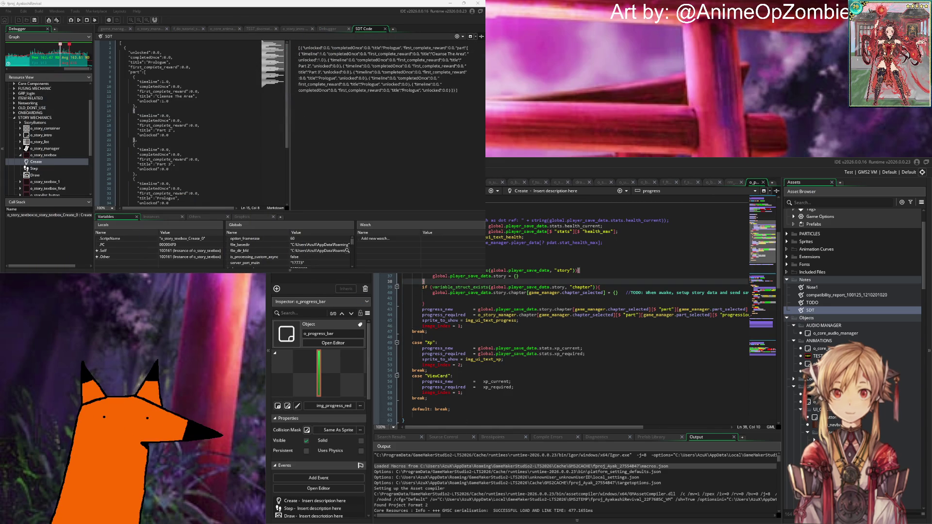
pyautogui.scroll(6, 469, 290)
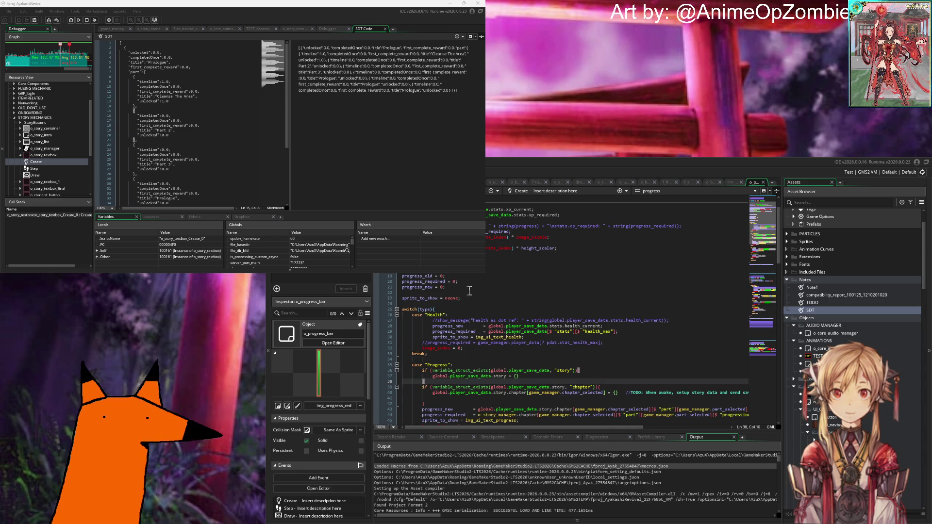
pyautogui.scroll(-6, 461, 289)
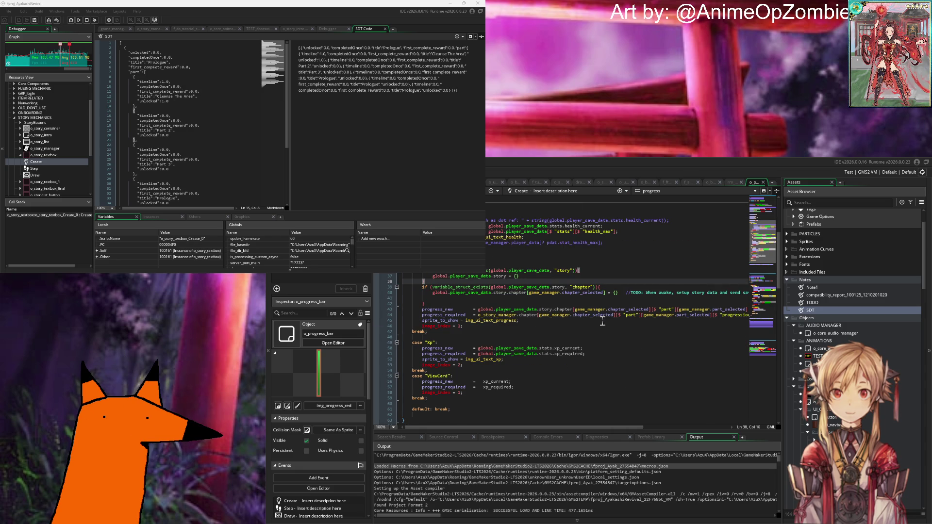
pyautogui.hscroll(1, 558, 301)
pyautogui.click(515, 277)
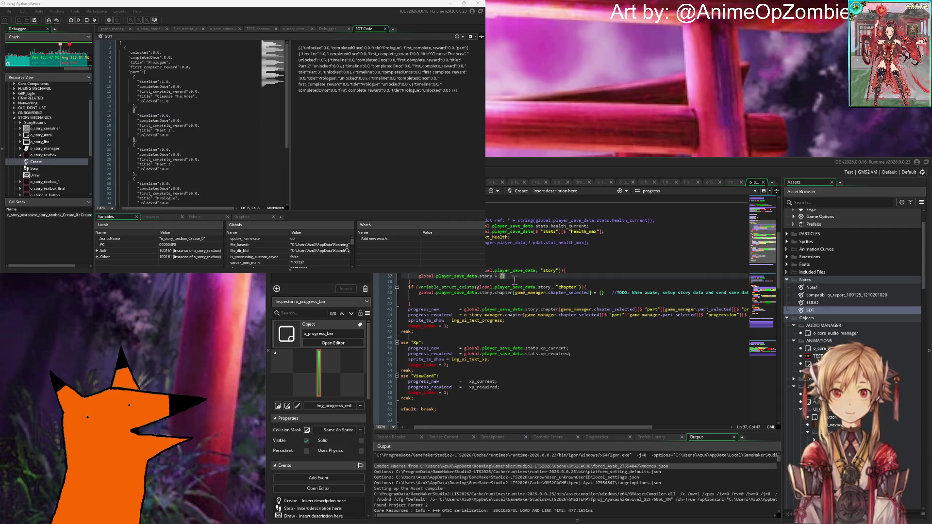
# Replace line 37's story assignment with game_manager.bfd_get() chosen from autocomplete.
pyautogui.moveTo(515, 277); pyautogui.dragTo(419, 278)
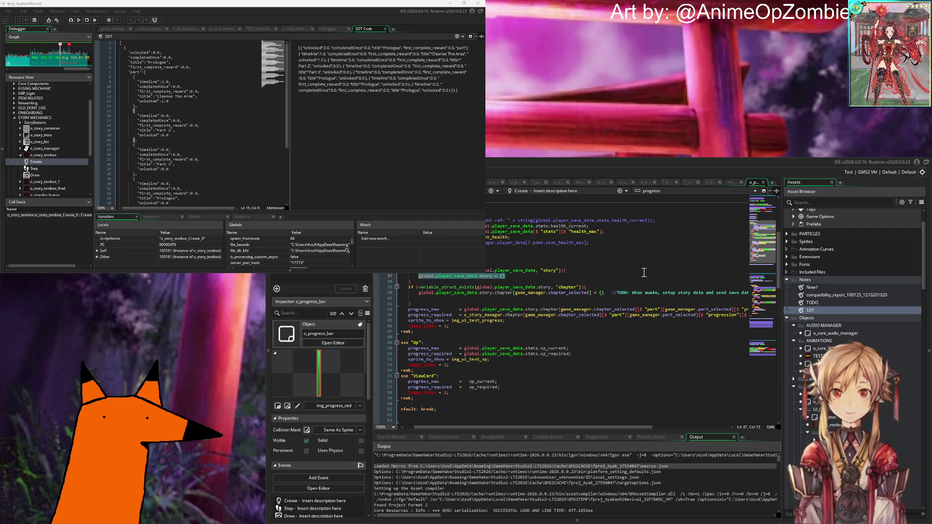
pyautogui.write('game_manager.')
pyautogui.write('st')
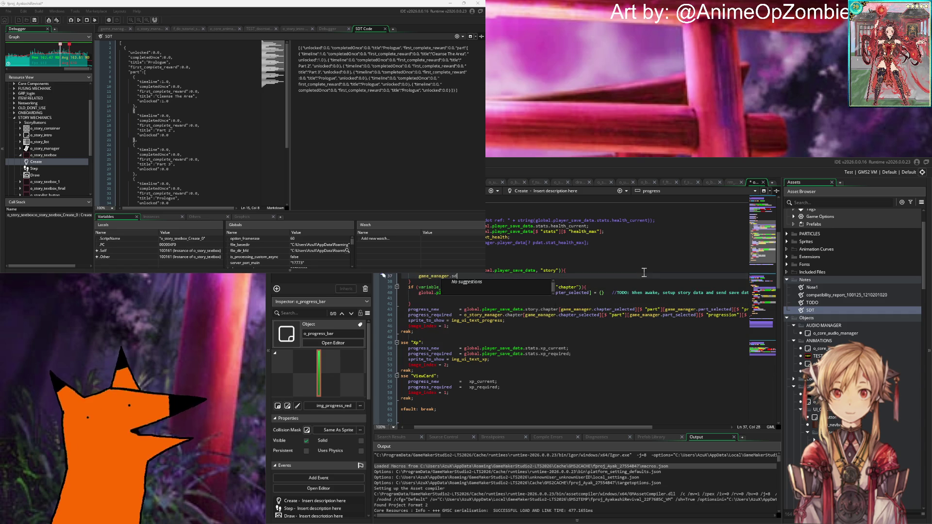
pyautogui.press('BackSpace')
pyautogui.write('c')
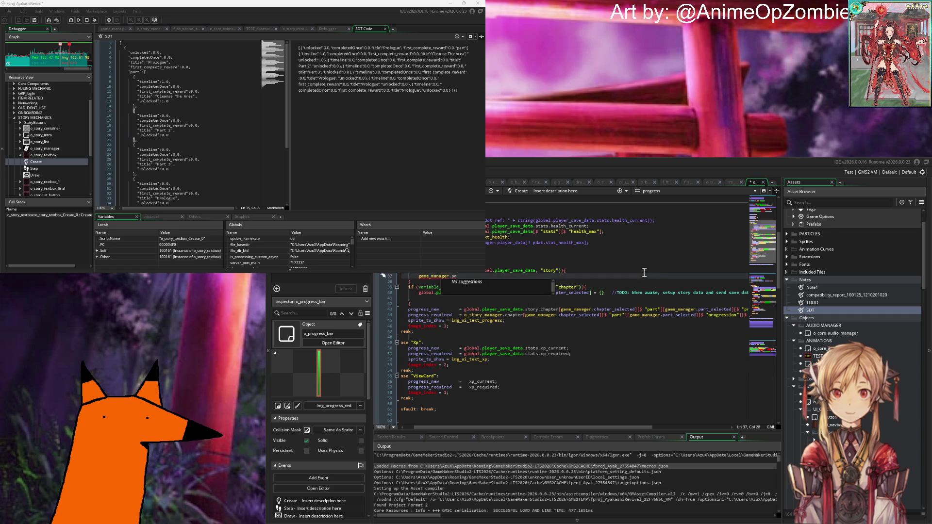
pyautogui.write('t')
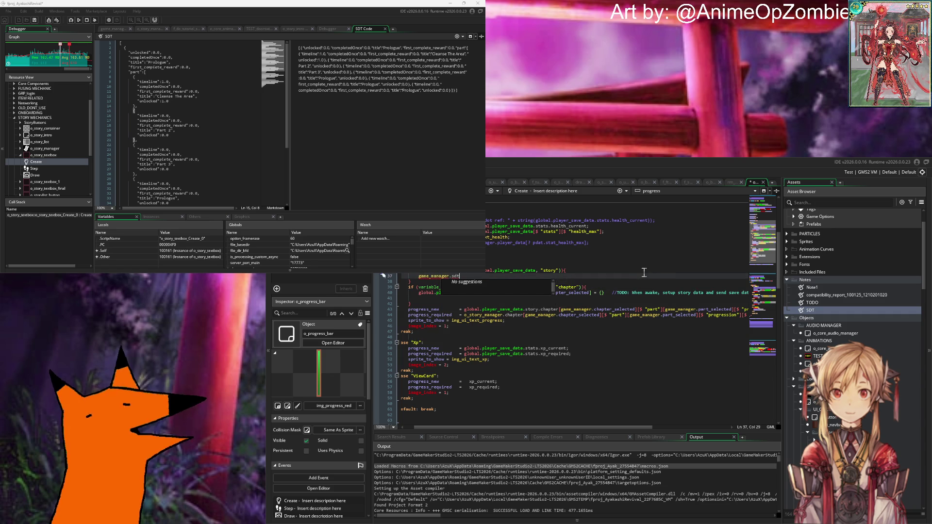
pyautogui.press('BackSpace')
pyautogui.press('BackSpace')
pyautogui.press('BackSpace')
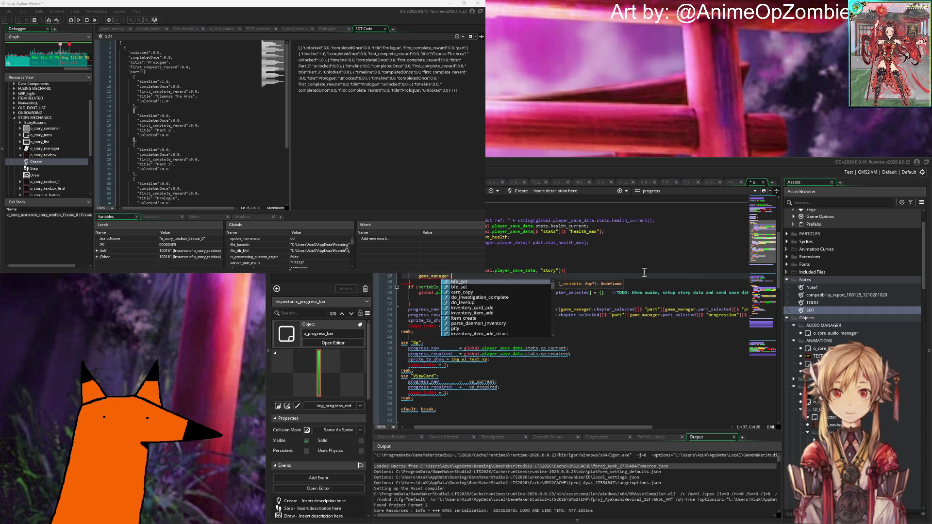
pyautogui.press('Down')
pyautogui.press('Down')
pyautogui.press('Down')
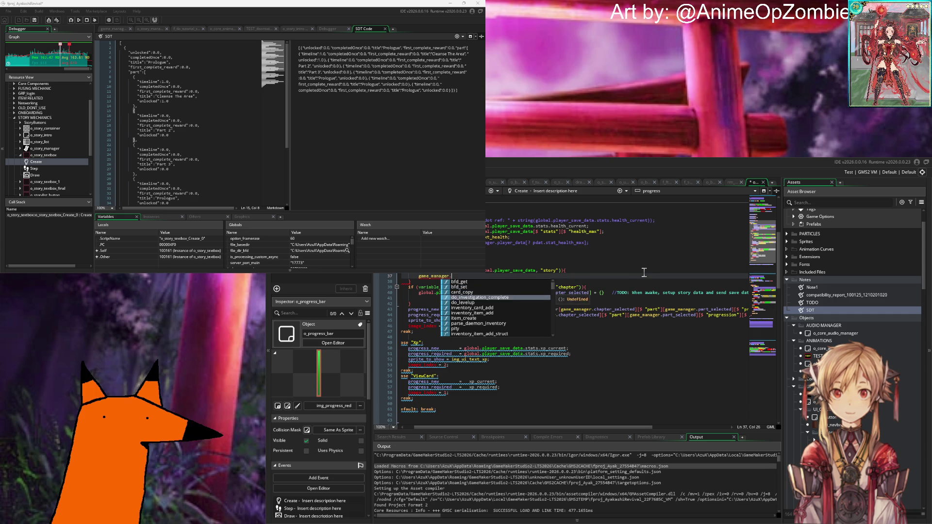
pyautogui.press('Down')
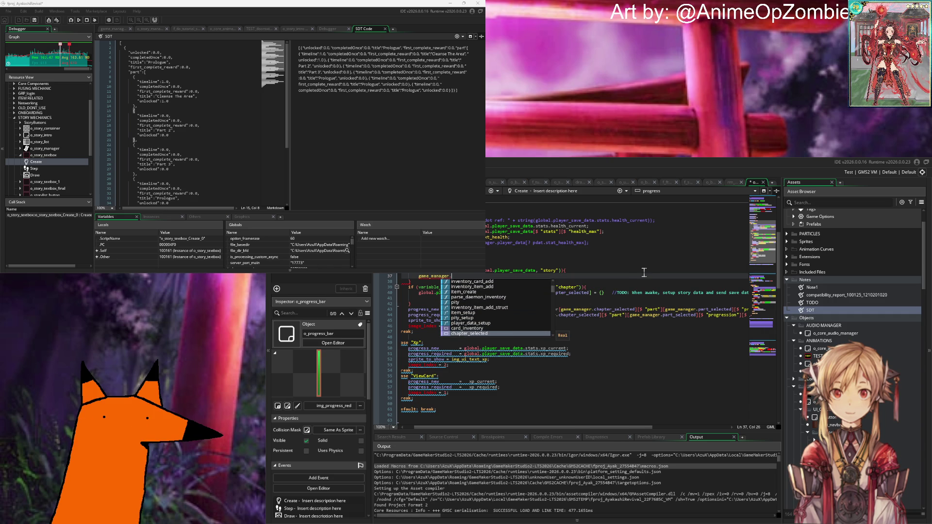
pyautogui.press('Down')
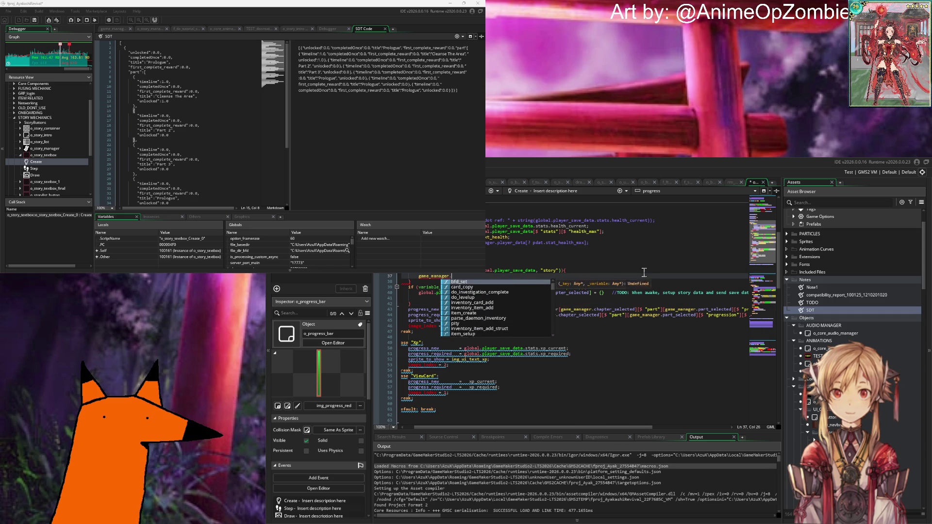
pyautogui.press('Return')
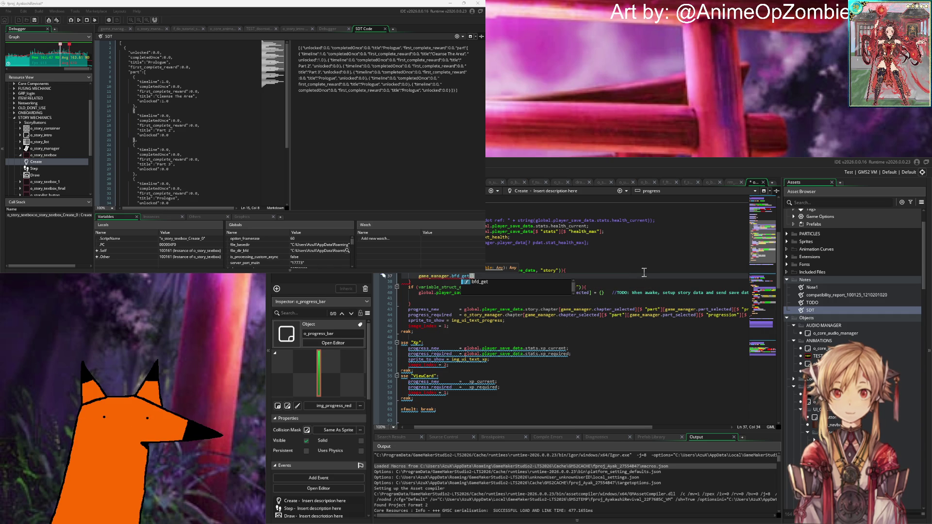
pyautogui.click(427, 300)
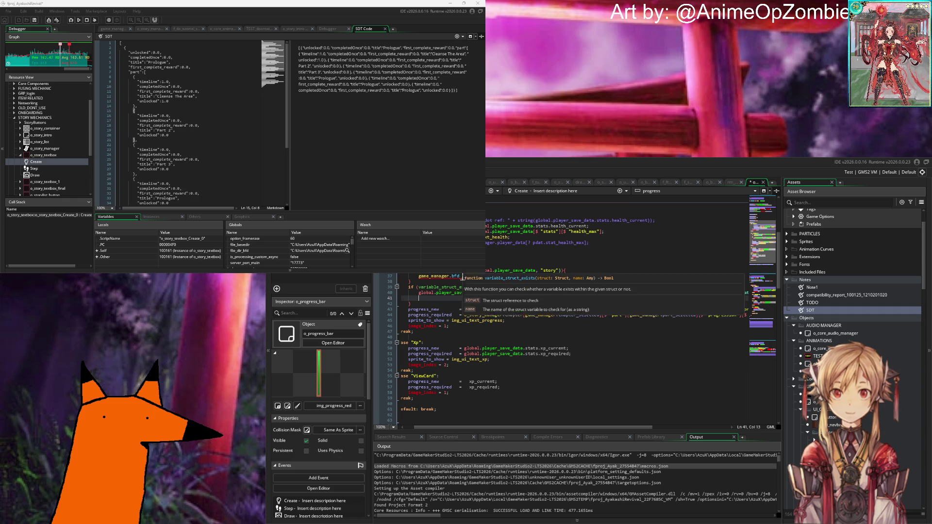
# Jump to the bfd_get definition in game_manager's Create event and go up to line 9.
pyautogui.middleClick(462, 277)
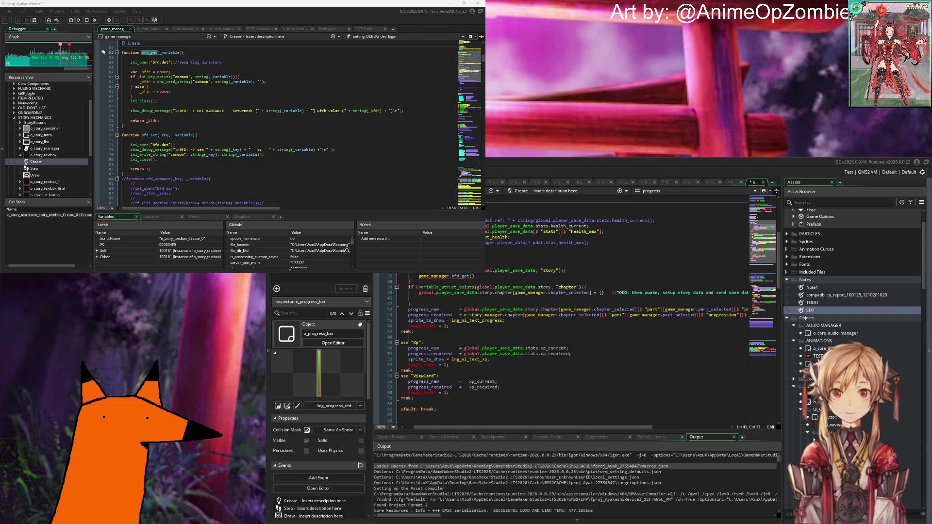
pyautogui.click(179, 165)
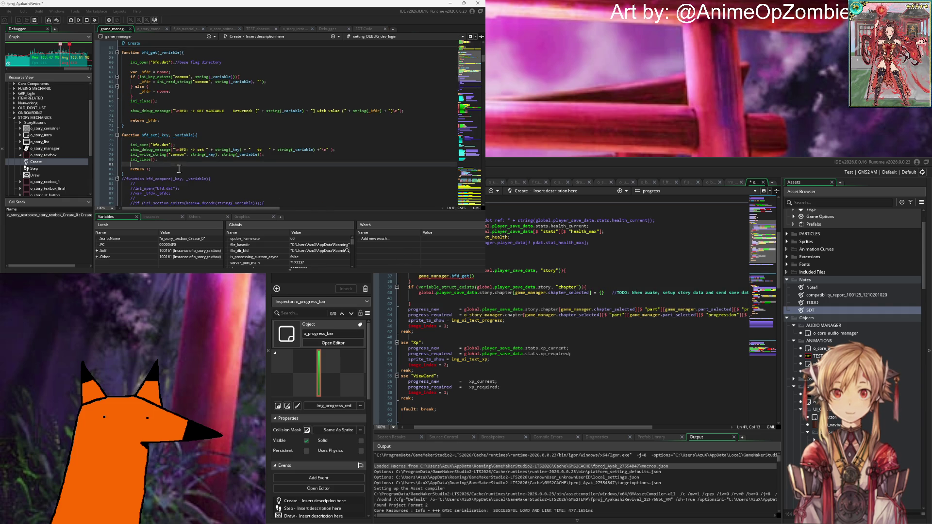
pyautogui.click(192, 145)
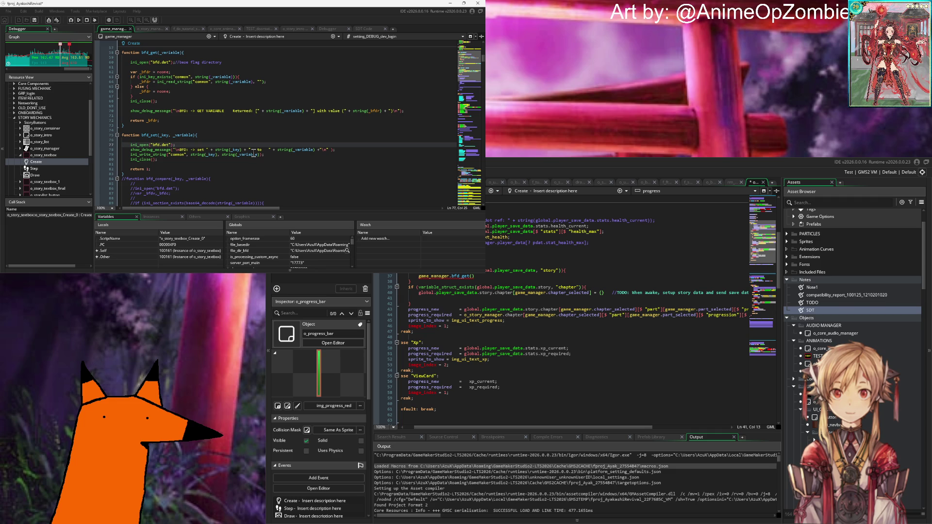
pyautogui.scroll(8, 223, 145)
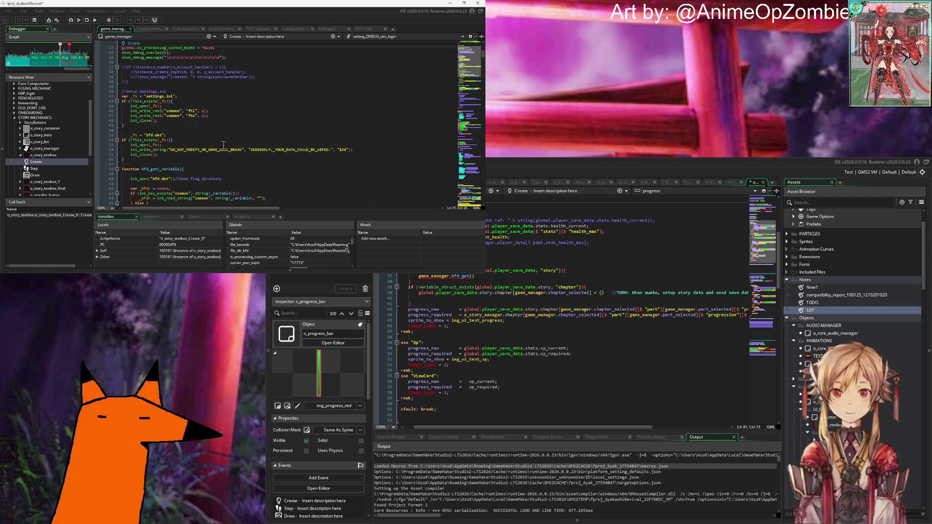
pyautogui.scroll(8, 220, 145)
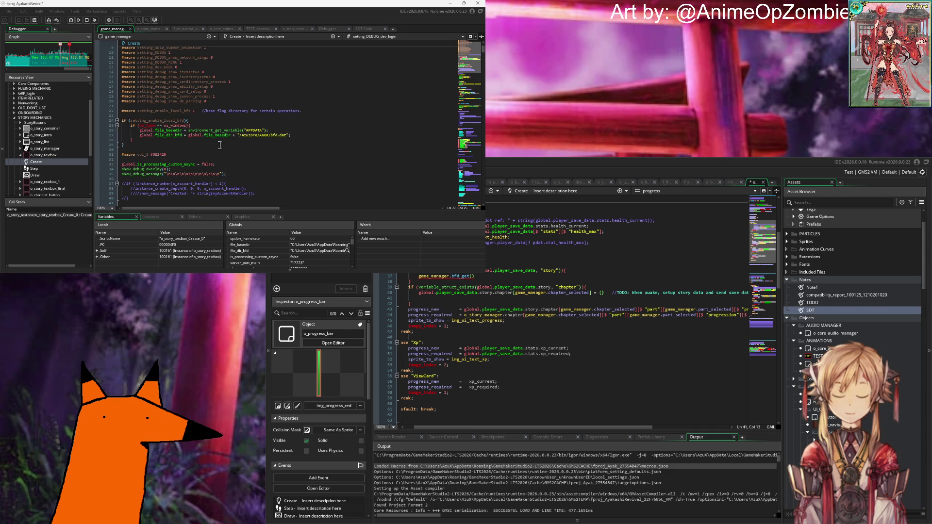
pyautogui.scroll(3, 220, 144)
pyautogui.click(245, 92)
# Scroll through the game_manager Create event code, marking line 51.
pyautogui.scroll(-10, 245, 96)
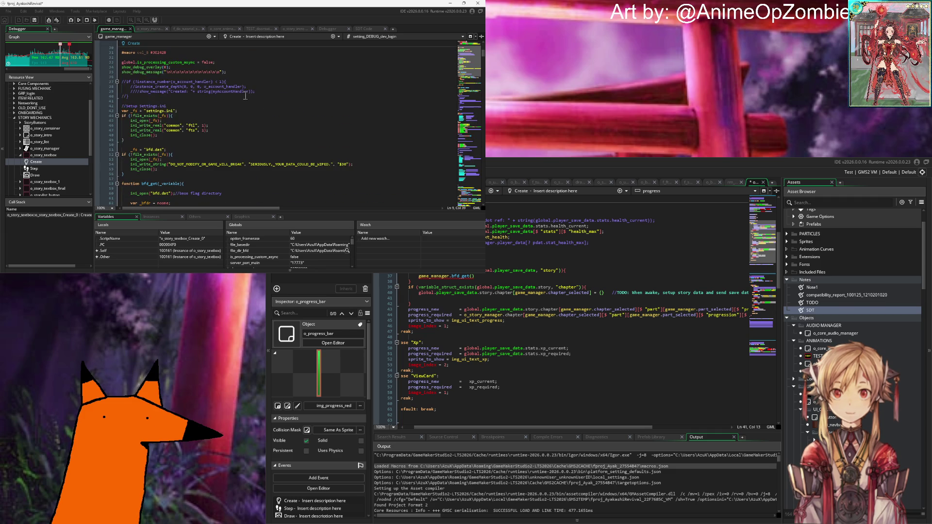
pyautogui.scroll(-20, 245, 96)
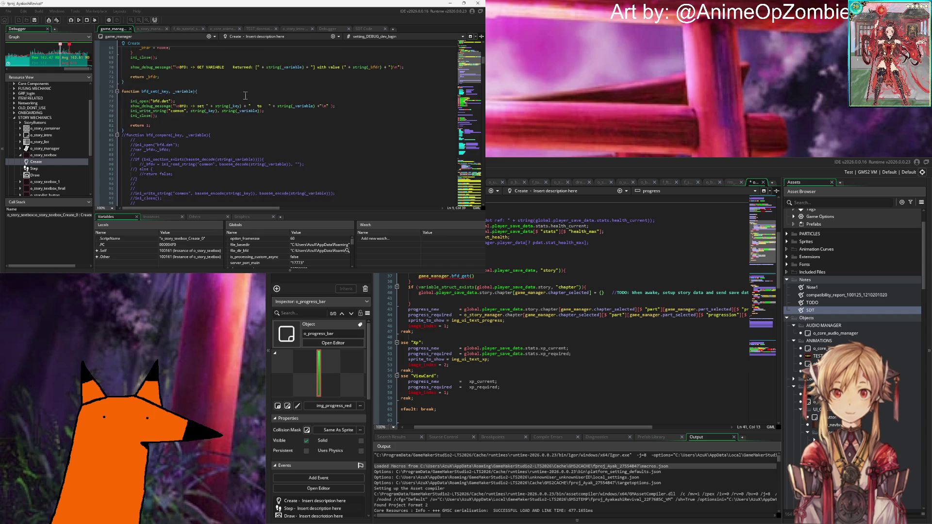
pyautogui.scroll(-16, 245, 95)
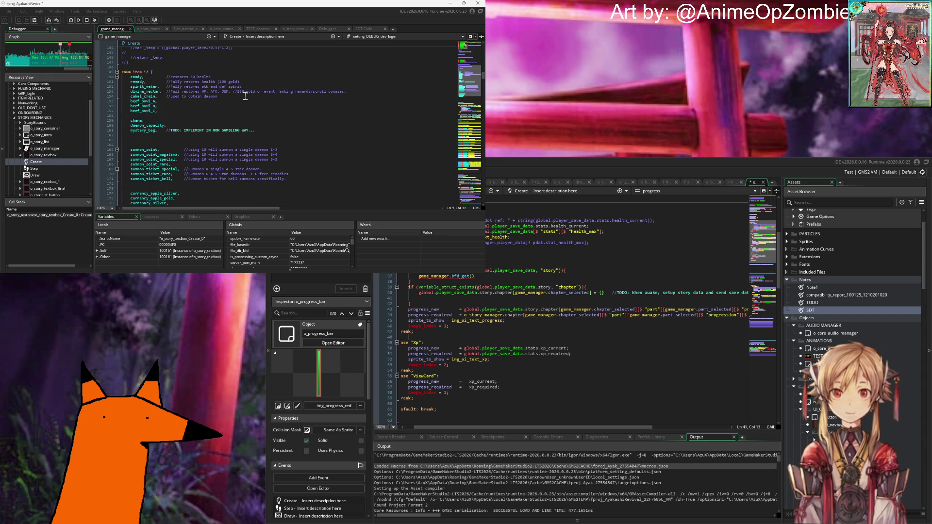
pyautogui.scroll(-12, 245, 96)
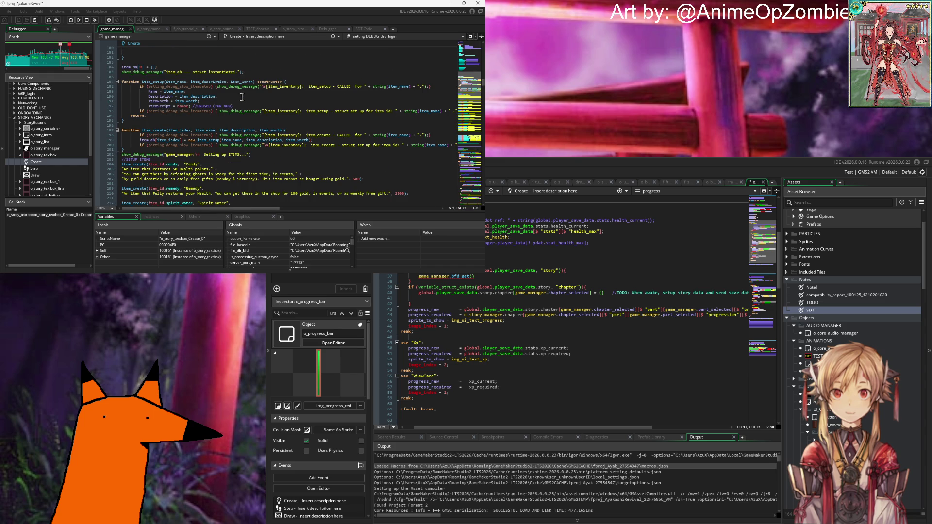
pyautogui.scroll(-20, 242, 98)
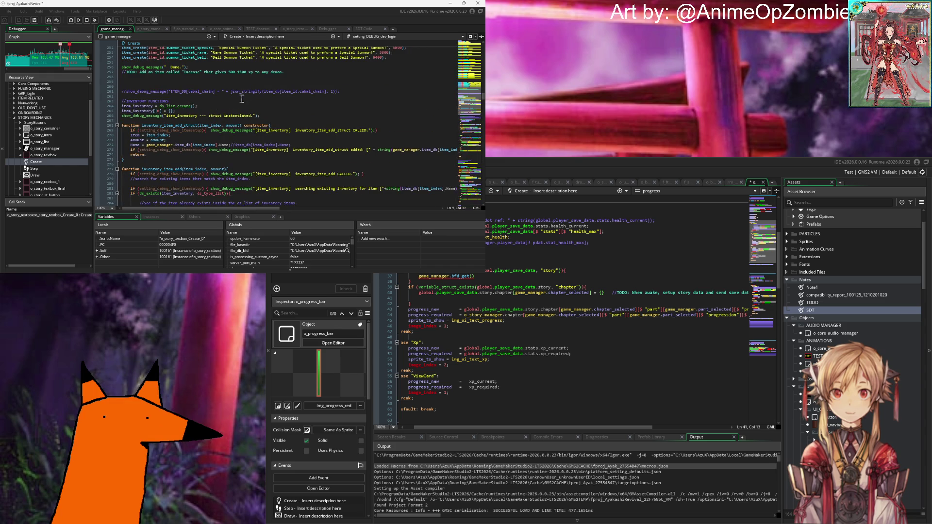
pyautogui.scroll(-2, 242, 99)
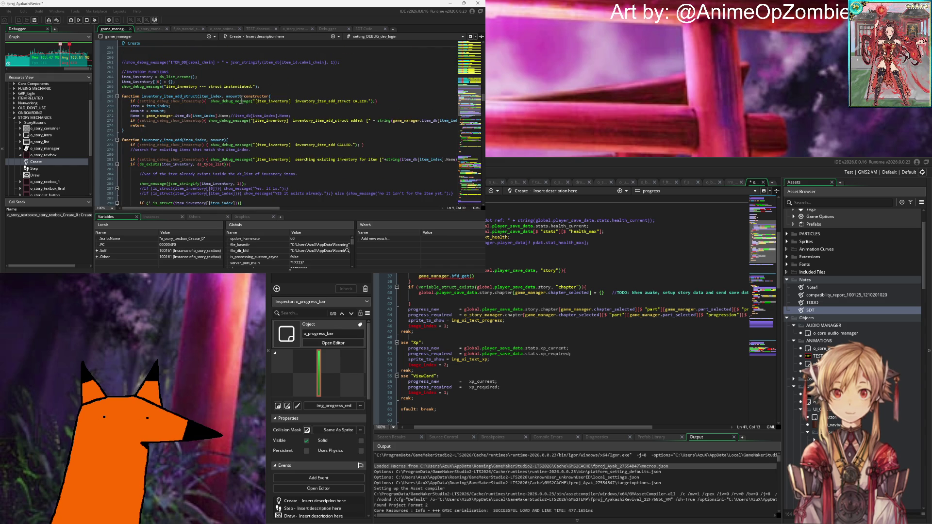
pyautogui.scroll(20, 242, 98)
pyautogui.scroll(-8, 243, 100)
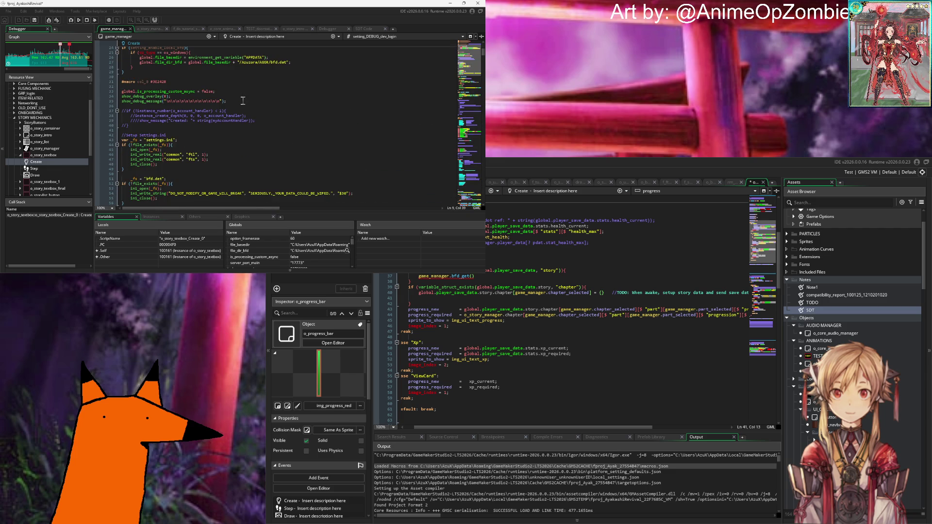
pyautogui.scroll(4, 243, 101)
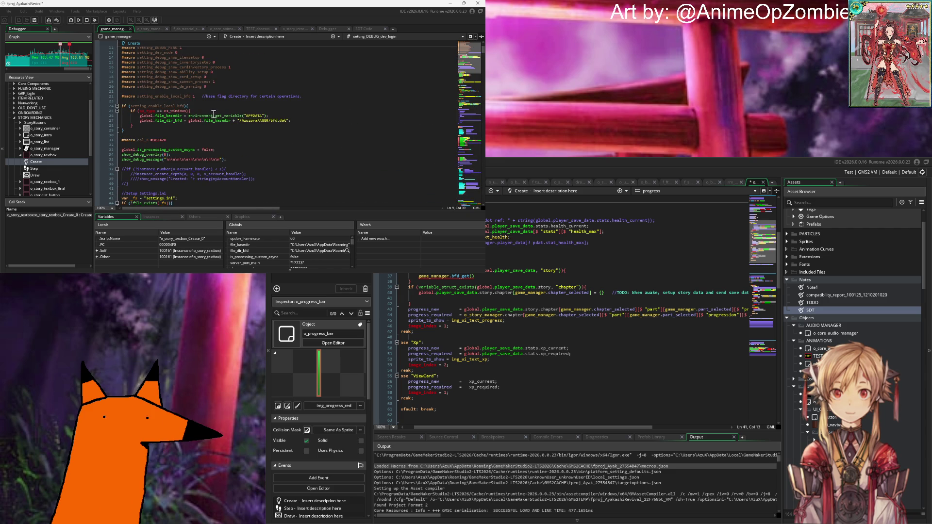
pyautogui.scroll(-6, 212, 113)
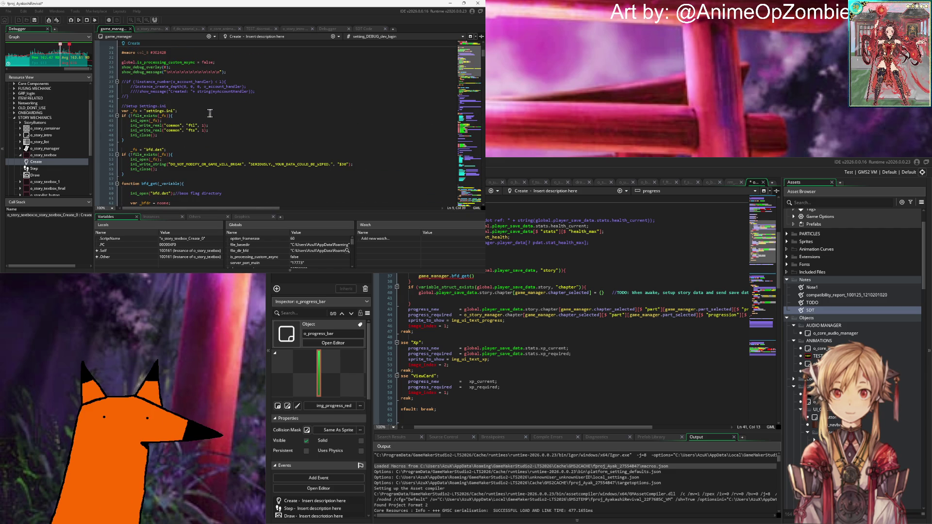
pyautogui.scroll(-6, 212, 114)
pyautogui.scroll(16, 206, 113)
pyautogui.scroll(-8, 206, 114)
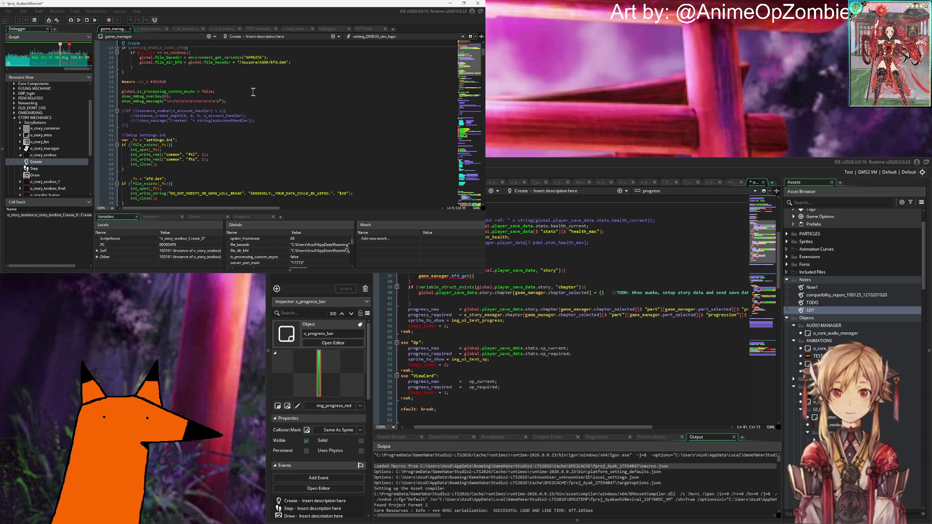
pyautogui.scroll(-6, 253, 91)
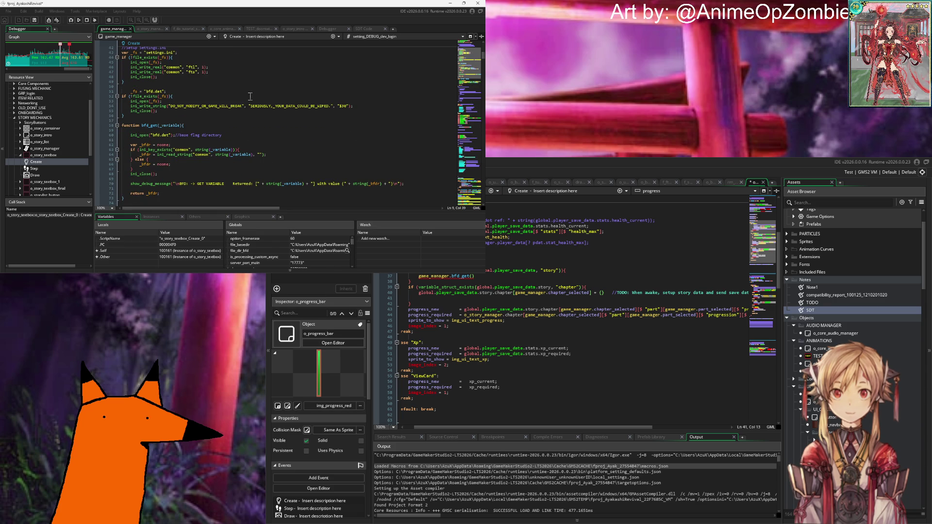
pyautogui.scroll(-2, 194, 126)
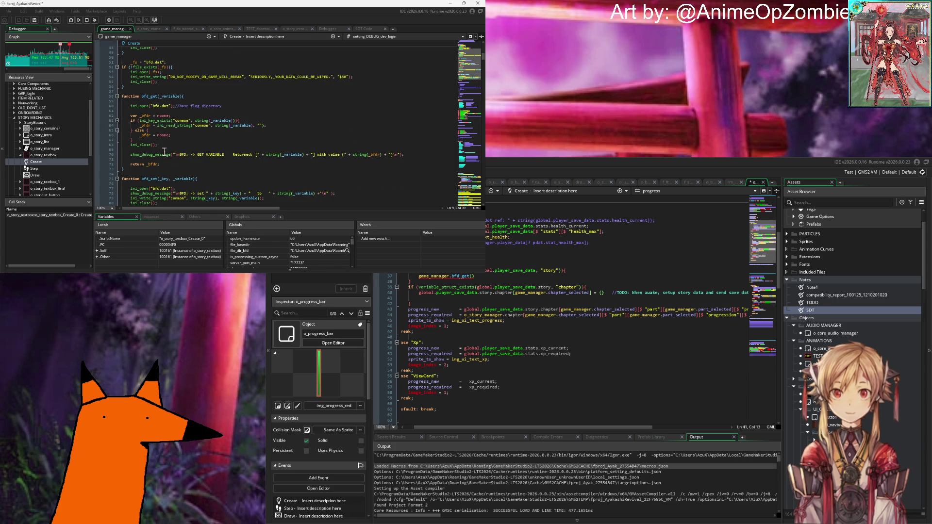
pyautogui.scroll(-6, 164, 152)
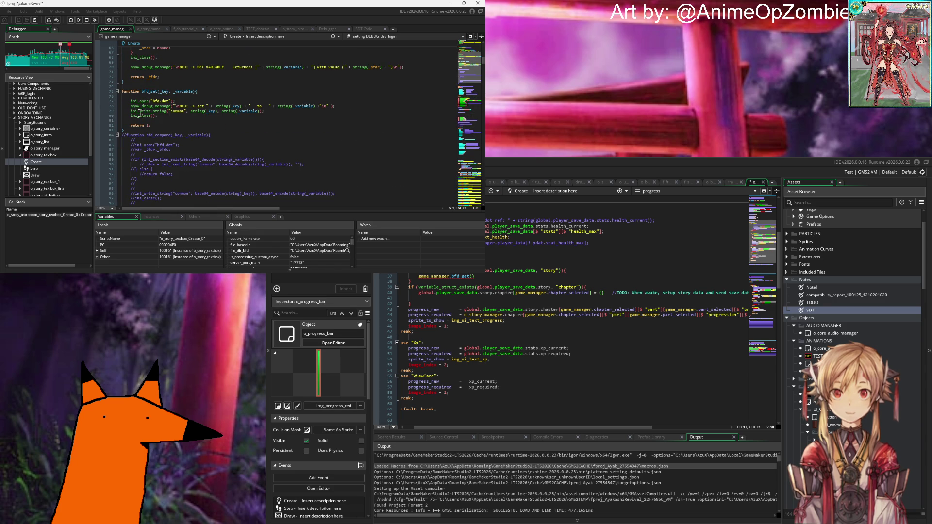
pyautogui.scroll(-4, 170, 101)
pyautogui.scroll(-4, 170, 103)
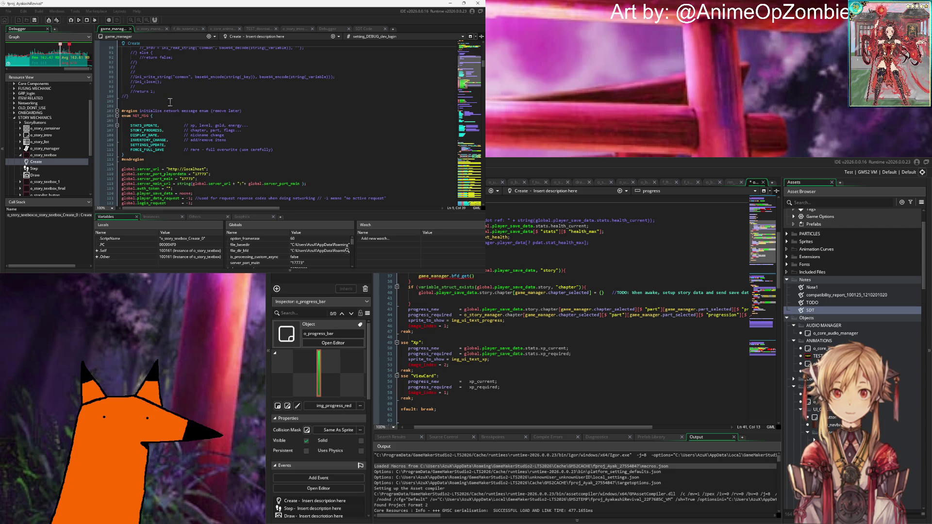
pyautogui.scroll(-14, 170, 102)
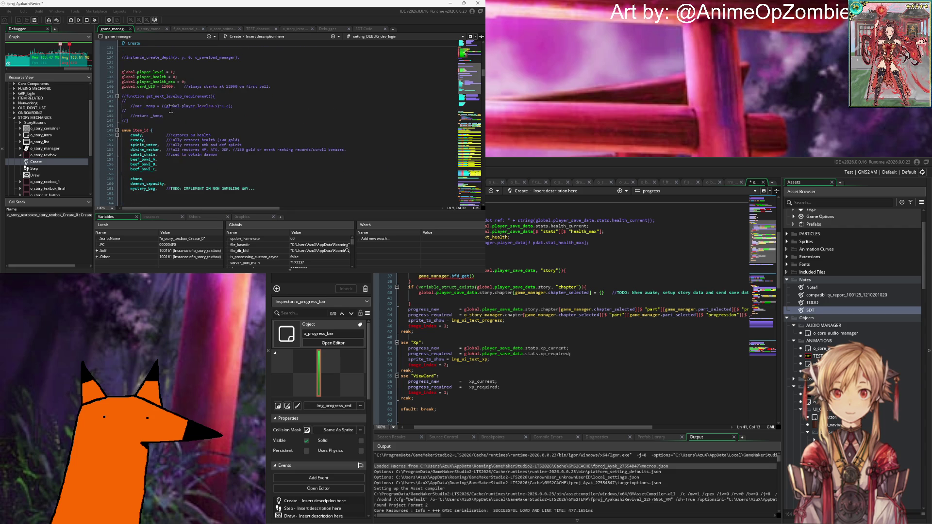
pyautogui.scroll(-18, 171, 110)
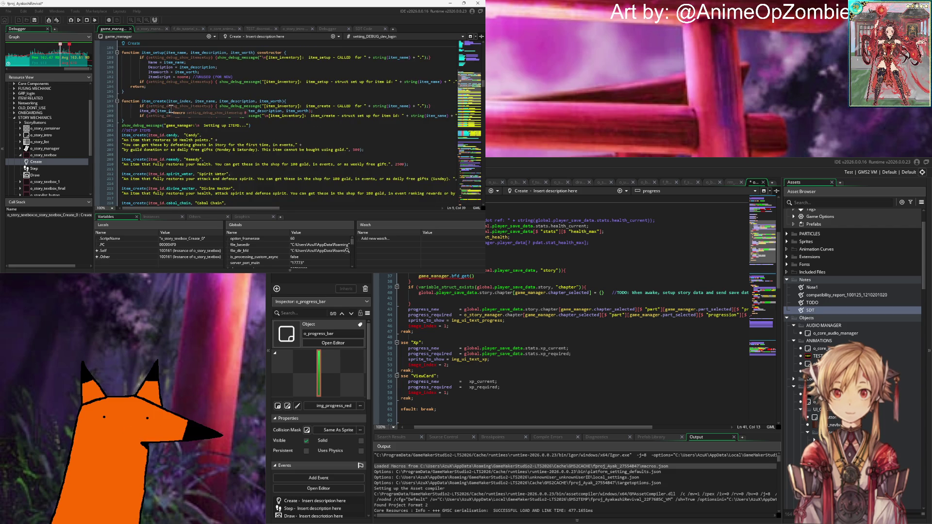
pyautogui.scroll(-20, 171, 110)
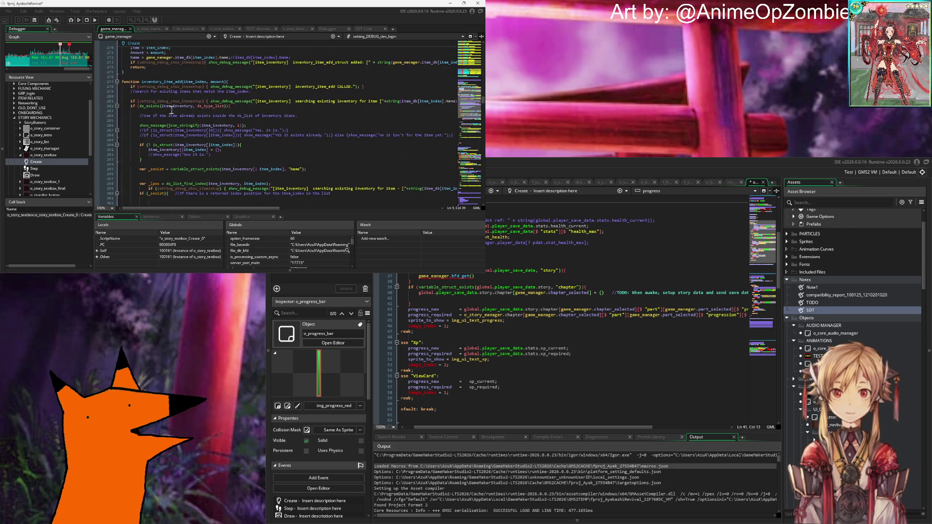
pyautogui.scroll(20, 171, 110)
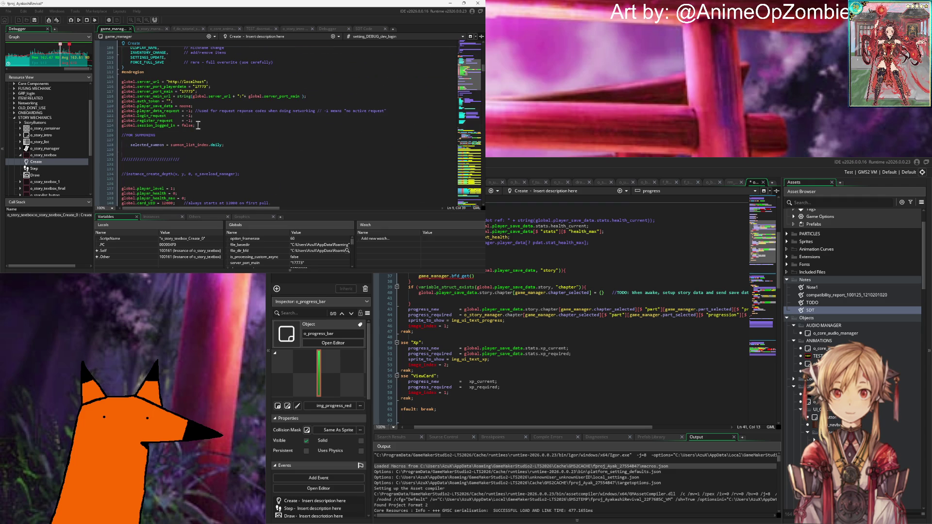
pyautogui.scroll(20, 197, 126)
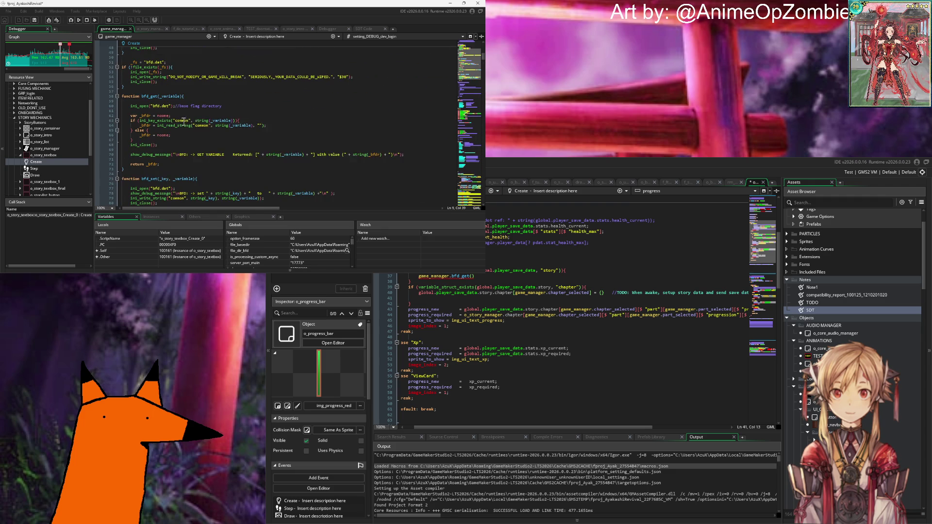
pyautogui.scroll(-6, 178, 119)
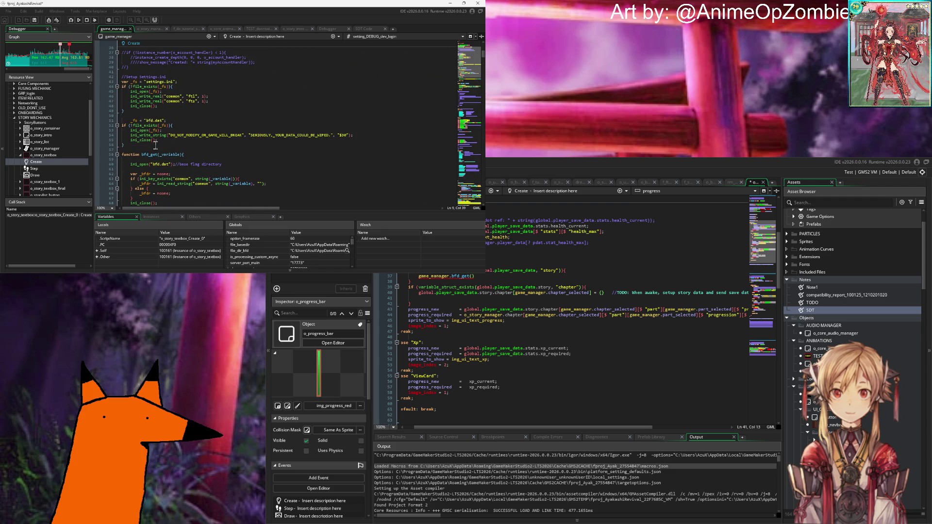
pyautogui.click(181, 122)
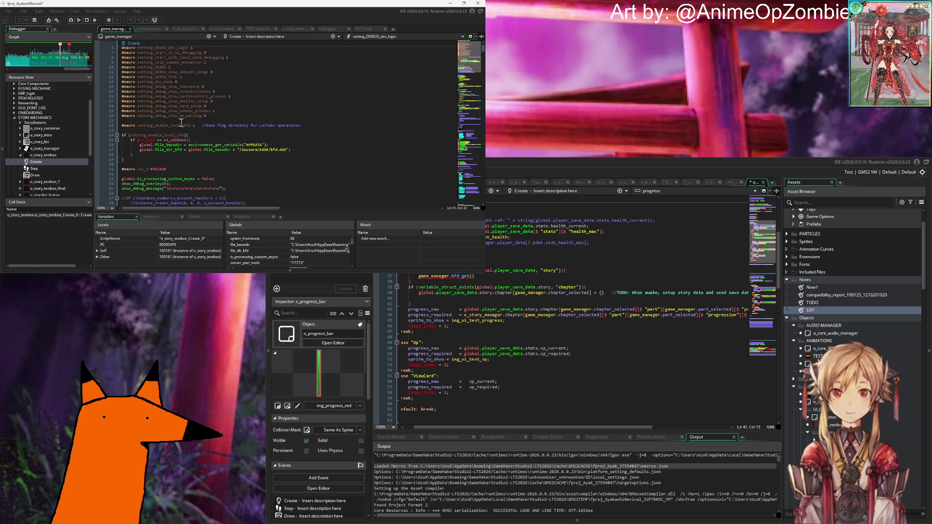
pyautogui.scroll(-2, 182, 123)
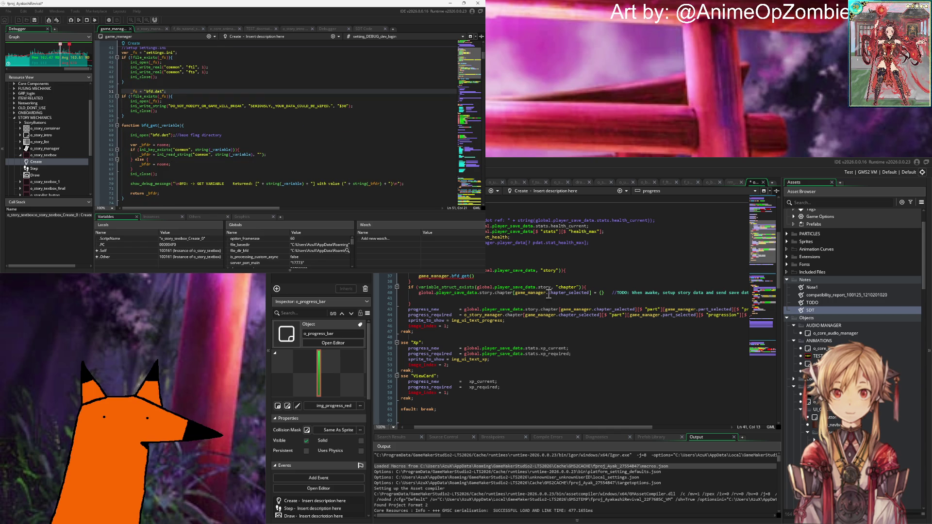
# Search the whole project for sdt from the progress bar code.
pyautogui.click(503, 288)
pyautogui.hotkey('ctrl', 'shift', 'f')
pyautogui.press('Return')
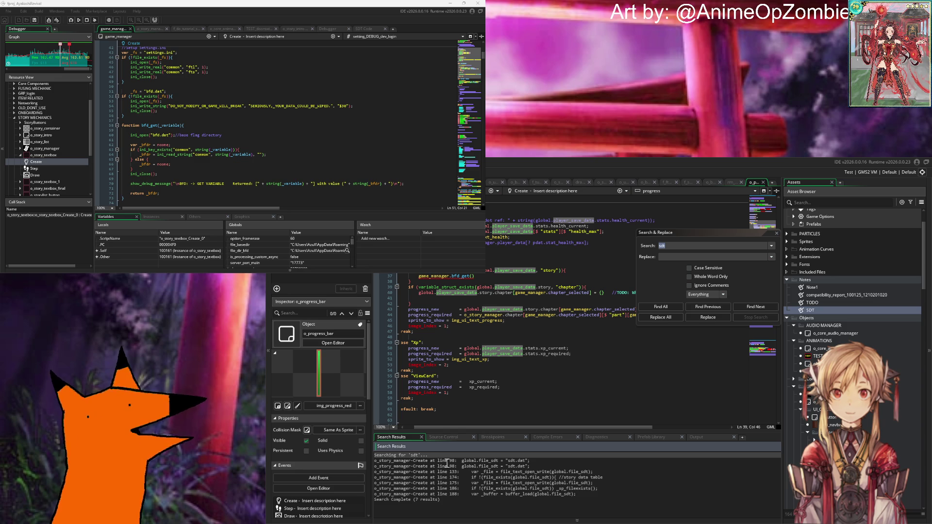
# Open o_story_manager's Create event from the first sdt match and review _sp_save_data.
pyautogui.doubleClick(463, 461)
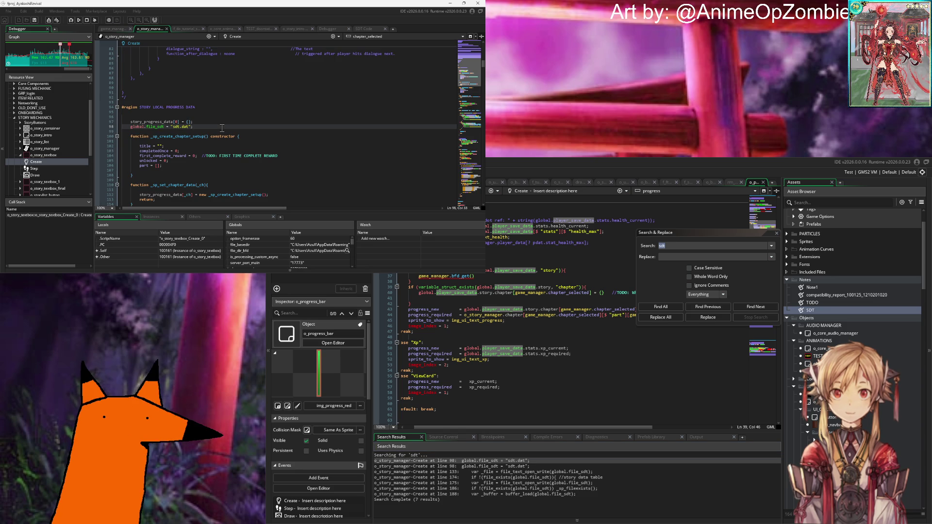
pyautogui.scroll(-8, 222, 127)
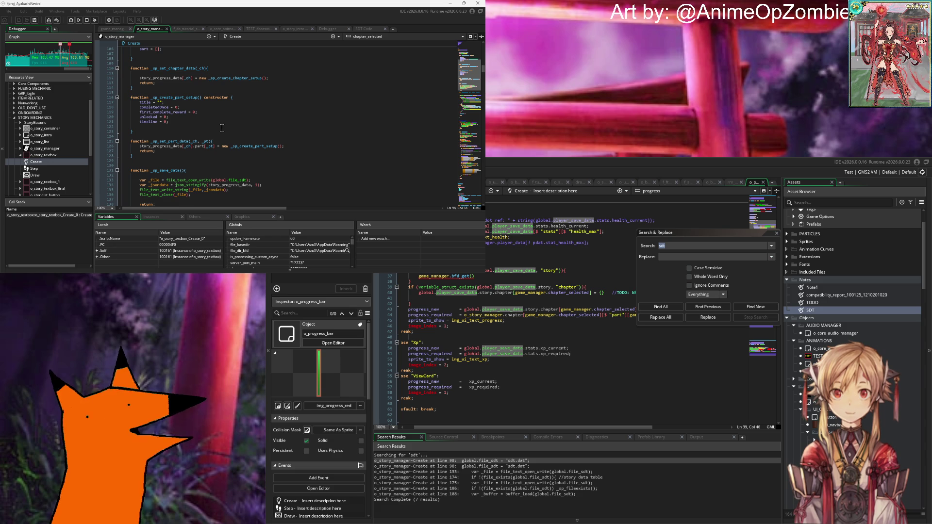
pyautogui.scroll(6, 222, 128)
pyautogui.scroll(-6, 221, 128)
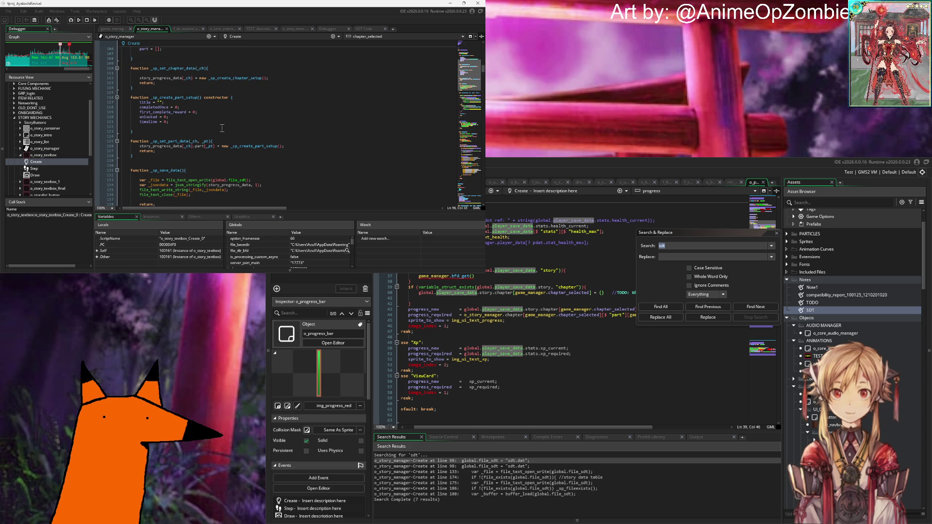
pyautogui.scroll(-4, 222, 128)
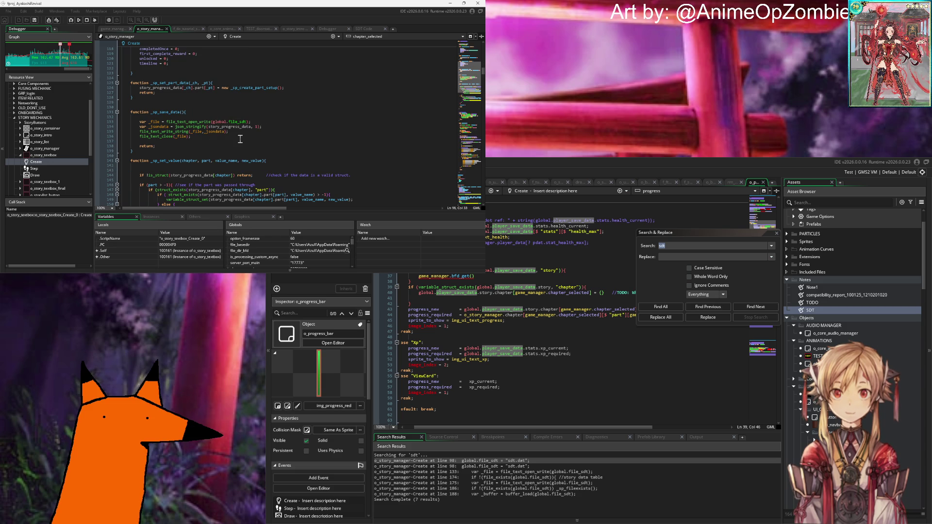
pyautogui.click(238, 138)
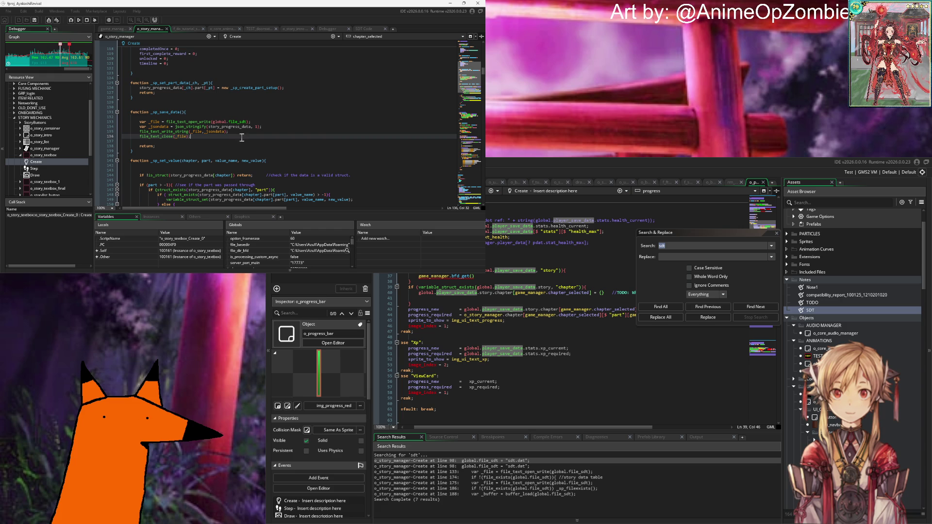
pyautogui.scroll(12, 241, 138)
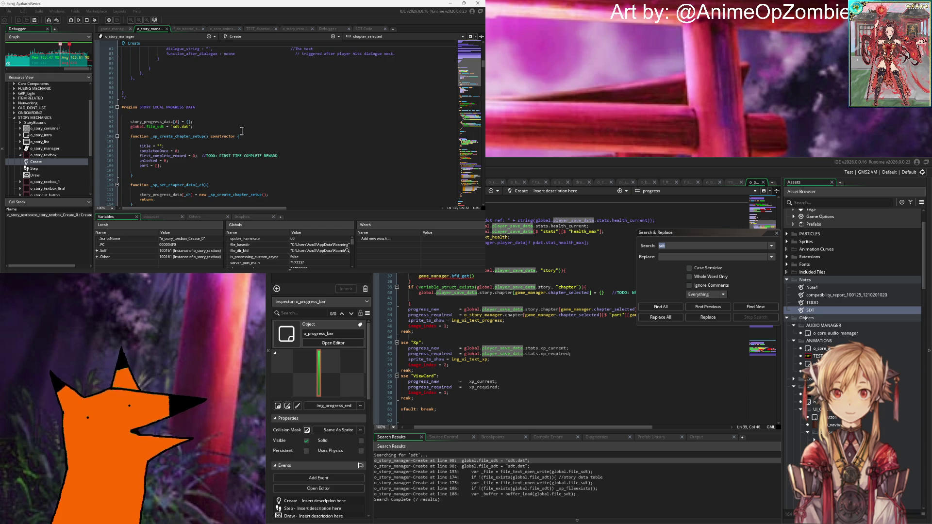
pyautogui.click(573, 304)
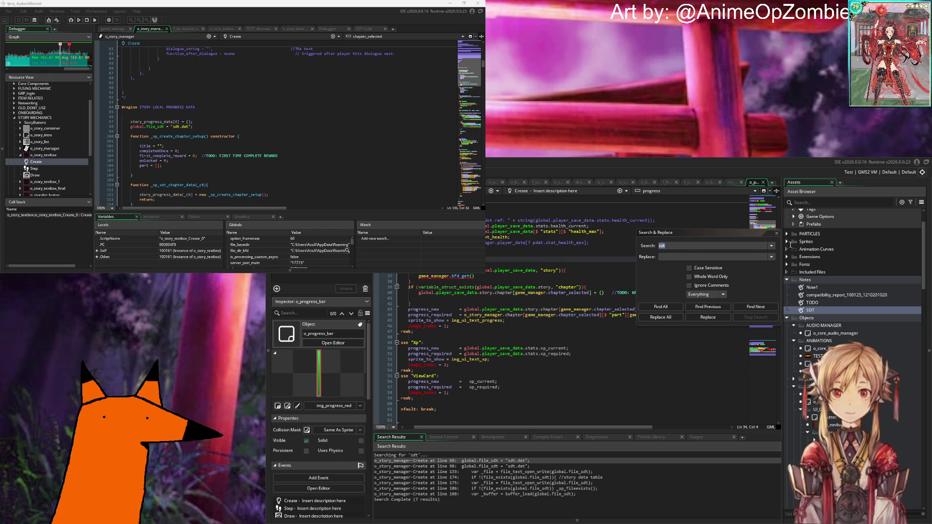
# Change line 37's call to game_manager._sp_set_value() in the progress bar code.
pyautogui.click(772, 233)
pyautogui.press('Escape')
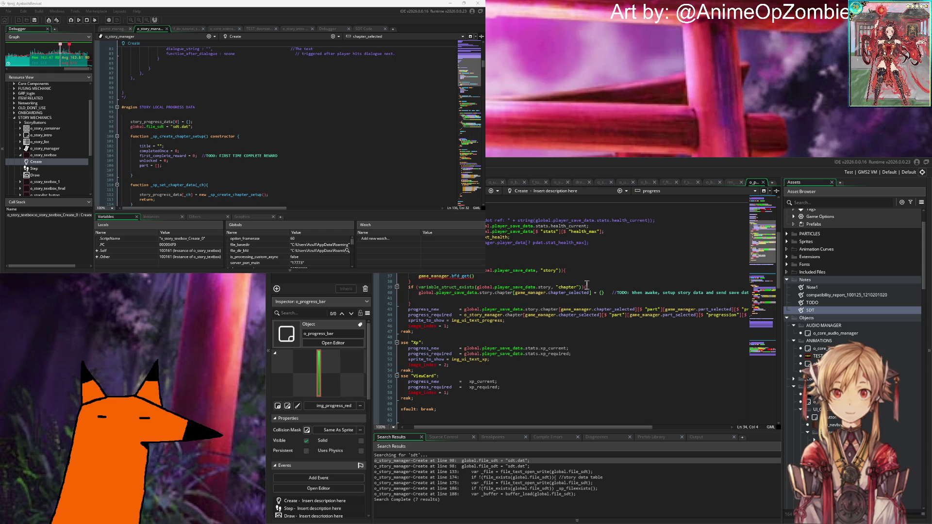
pyautogui.click(527, 277)
pyautogui.press('BackSpace')
pyautogui.press('BackSpace')
pyautogui.press('BackSpace')
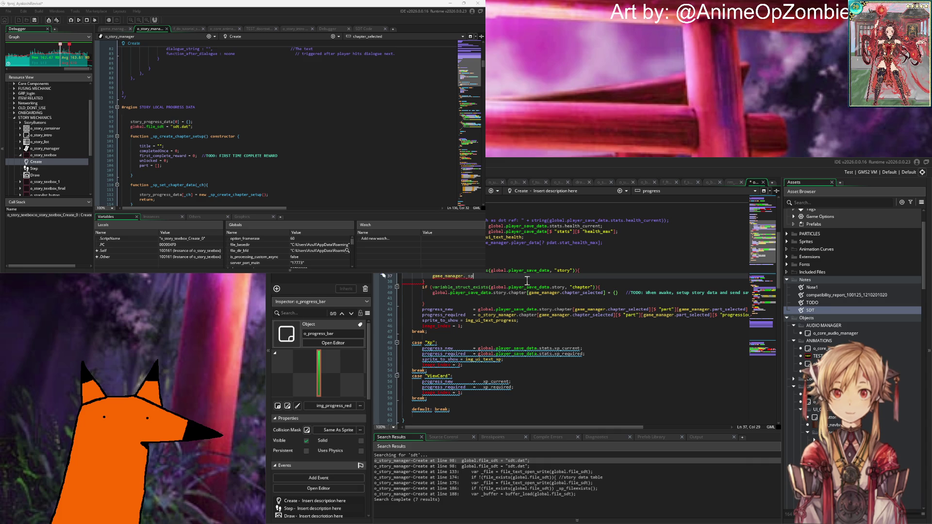
pyautogui.press('BackSpace')
pyautogui.press('BackSpace')
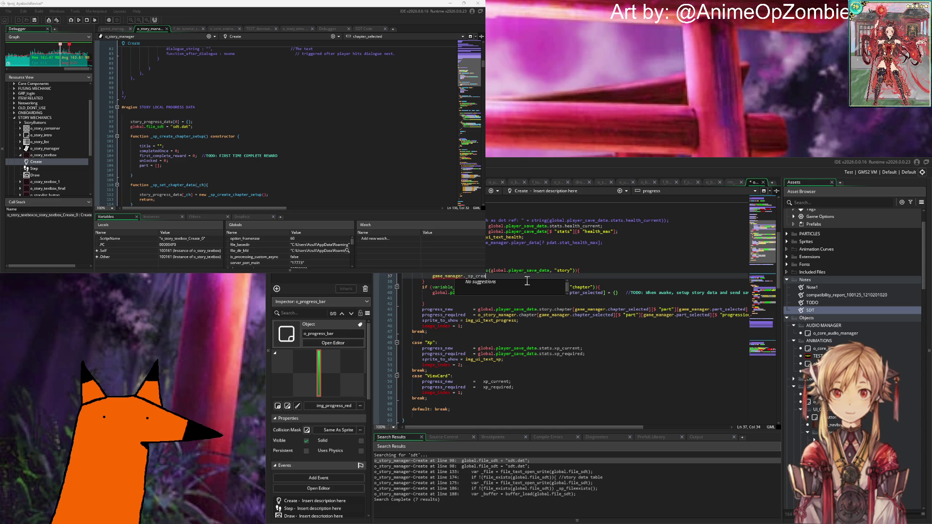
pyautogui.press('BackSpace')
pyautogui.press('BackSpace')
pyautogui.press('BackSpace')
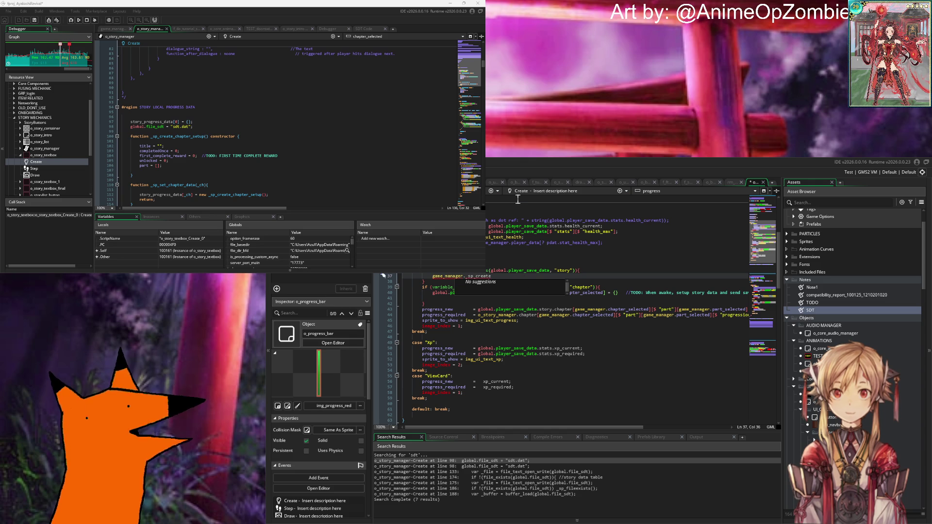
pyautogui.write('se')
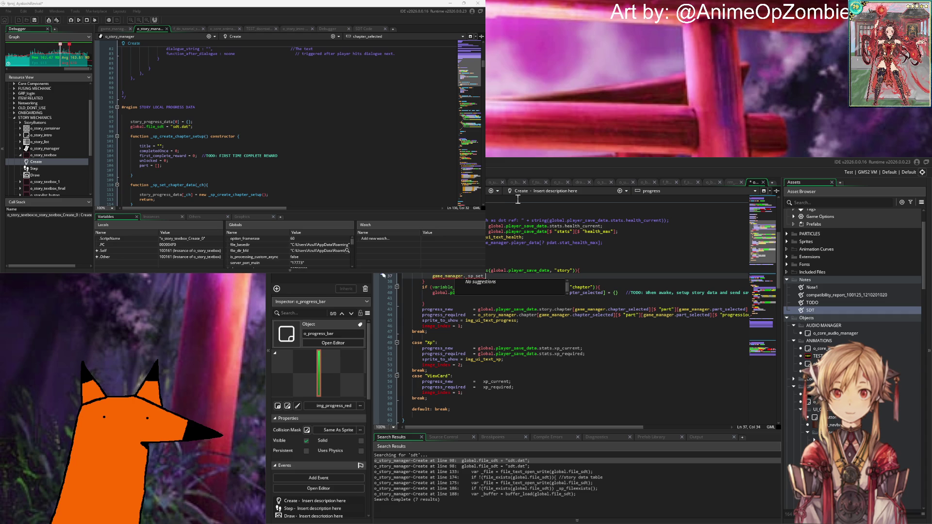
pyautogui.scroll(-4, 310, 95)
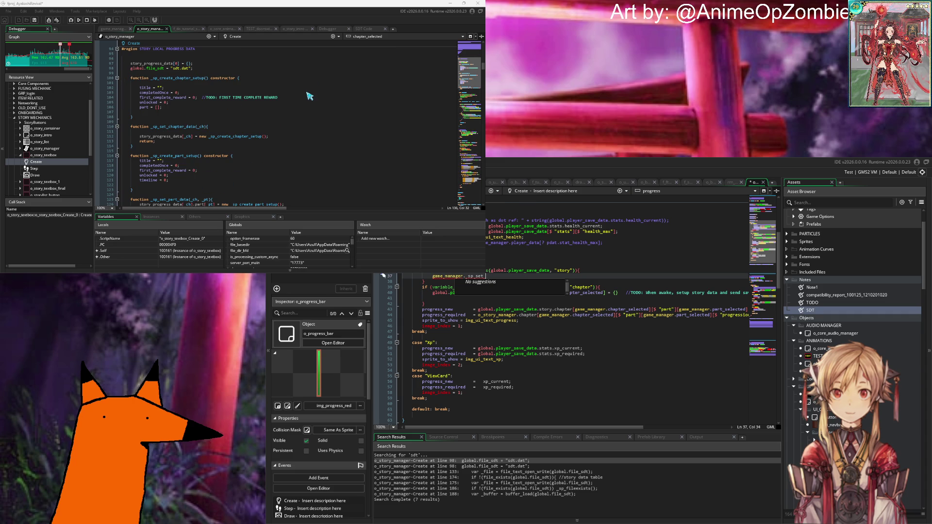
pyautogui.scroll(-6, 309, 96)
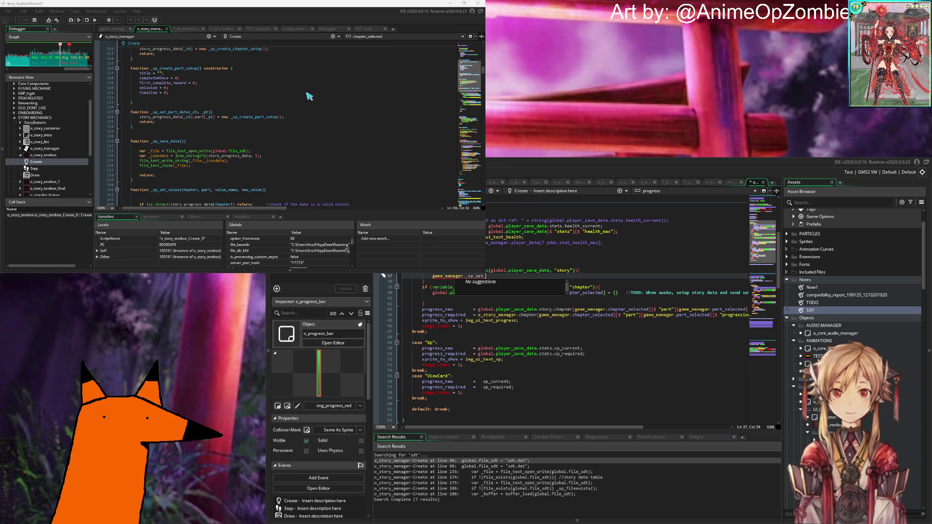
pyautogui.scroll(-4, 310, 95)
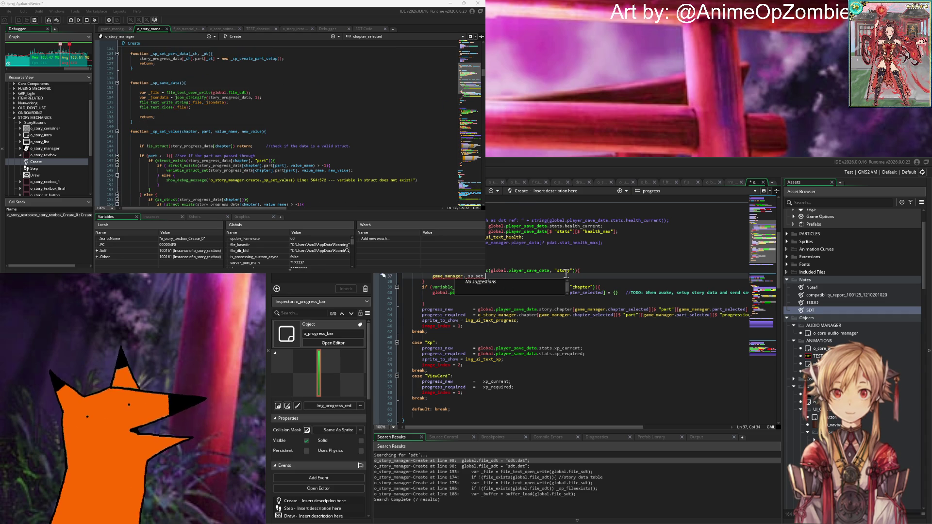
pyautogui.write('_vale(')
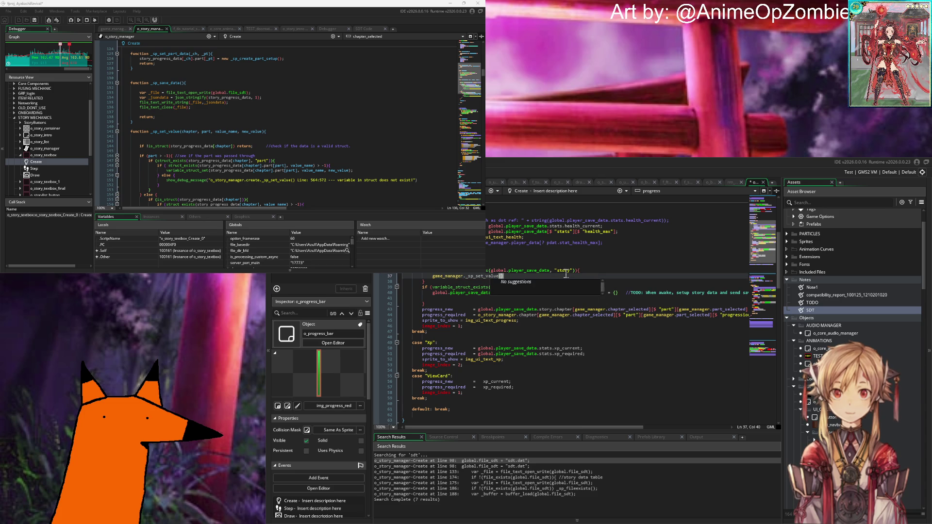
# Insert a blank line above the _sp_set_value() call and begin a var declaration.
pyautogui.click(601, 271)
pyautogui.press('Return')
pyautogui.press('Return')
pyautogui.press('Return')
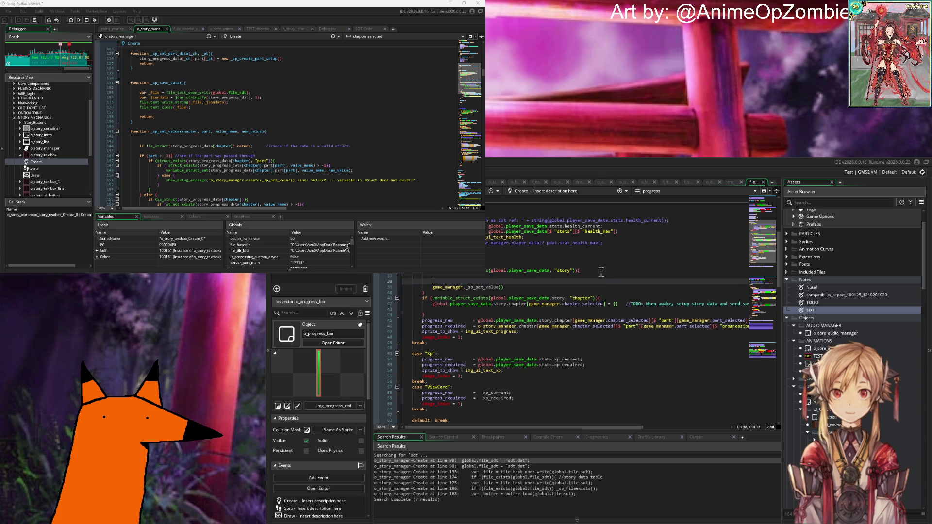
pyautogui.press('Up')
pyautogui.press('Up')
pyautogui.press('BackSpace')
pyautogui.press('BackSpace')
pyautogui.press('BackSpace')
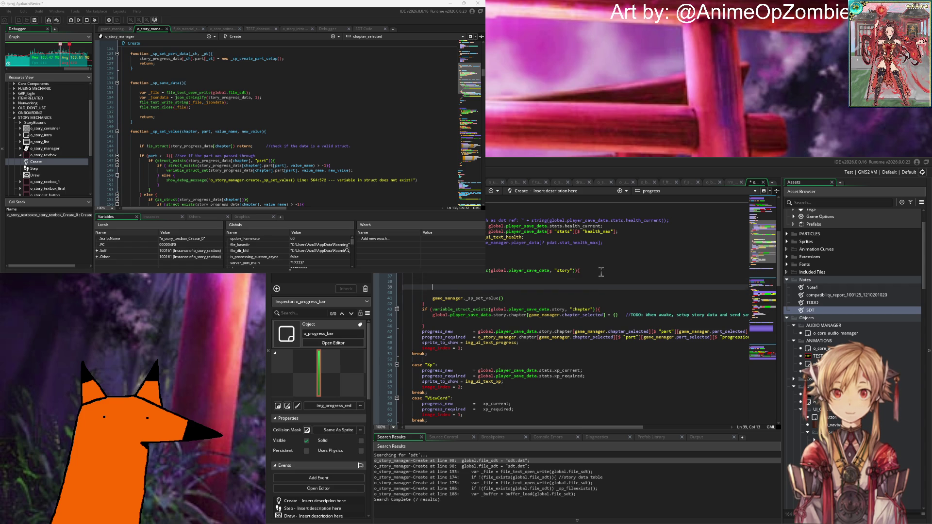
pyautogui.press('Return')
pyautogui.press('Return')
pyautogui.press('Up')
pyautogui.write('var')
pyautogui.press('BackSpace')
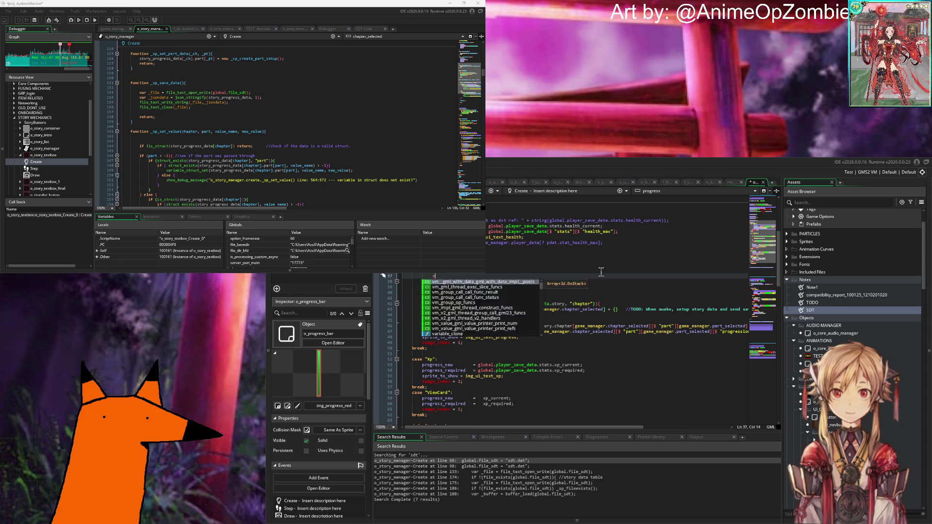
# Declare locals _ch, _pt and _tl and assign o_story_manager's selected chapter, part and timeline.
pyautogui.press('BackSpace')
pyautogui.write('var ')
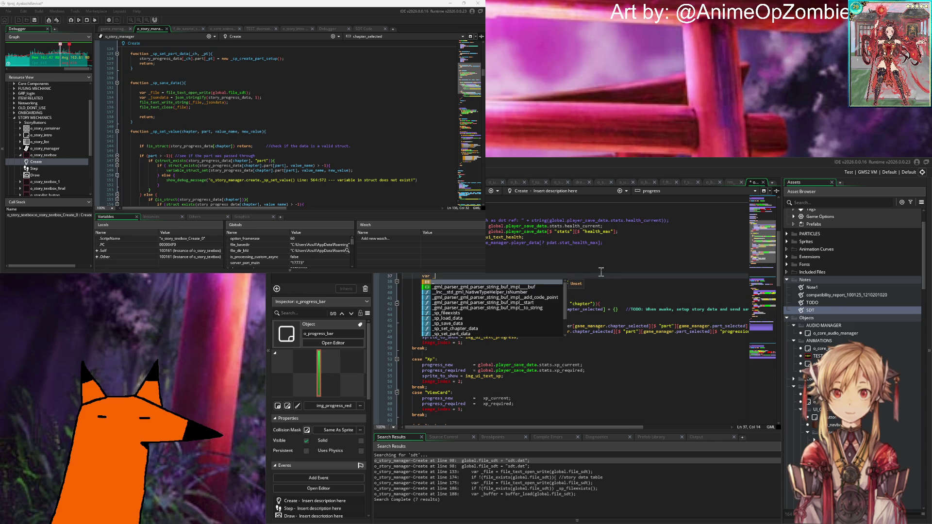
pyautogui.write(' ch ')
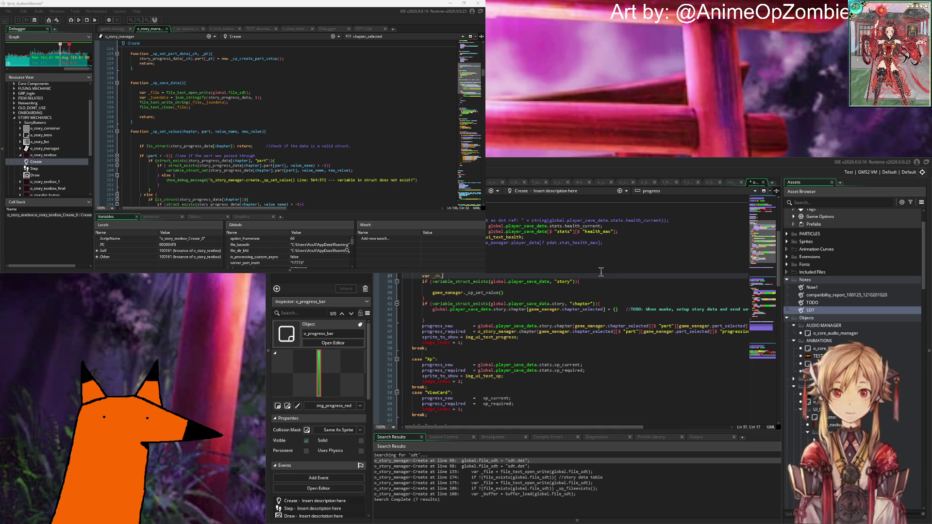
pyautogui.write(', _pt, _tl')
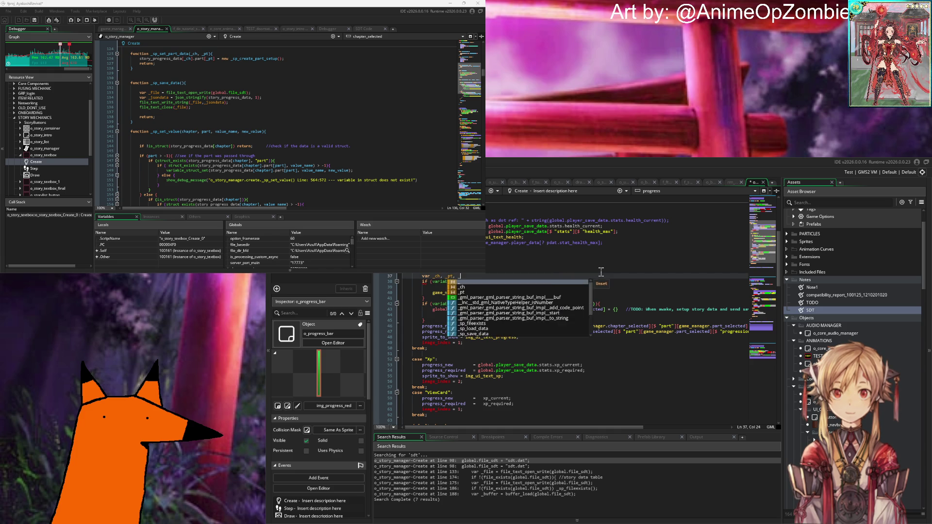
pyautogui.write(';')
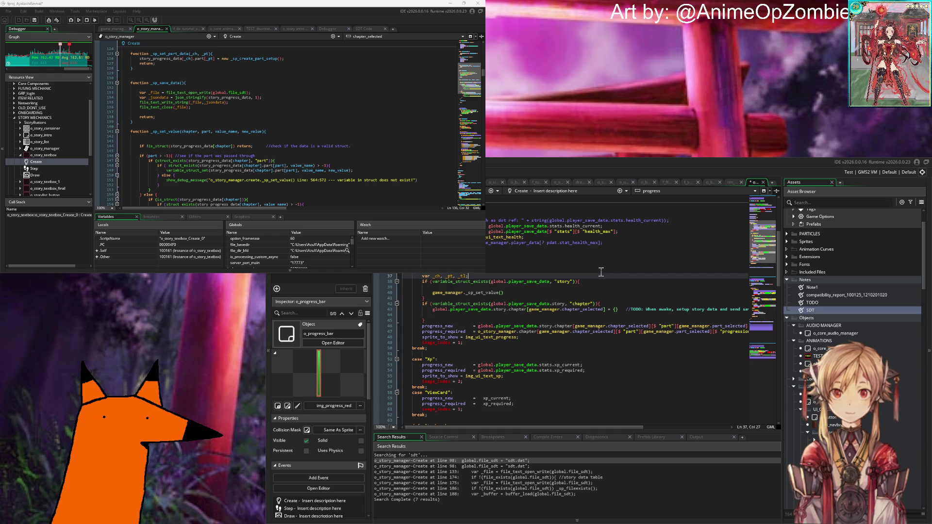
pyautogui.press('Return')
pyautogui.write('ch')
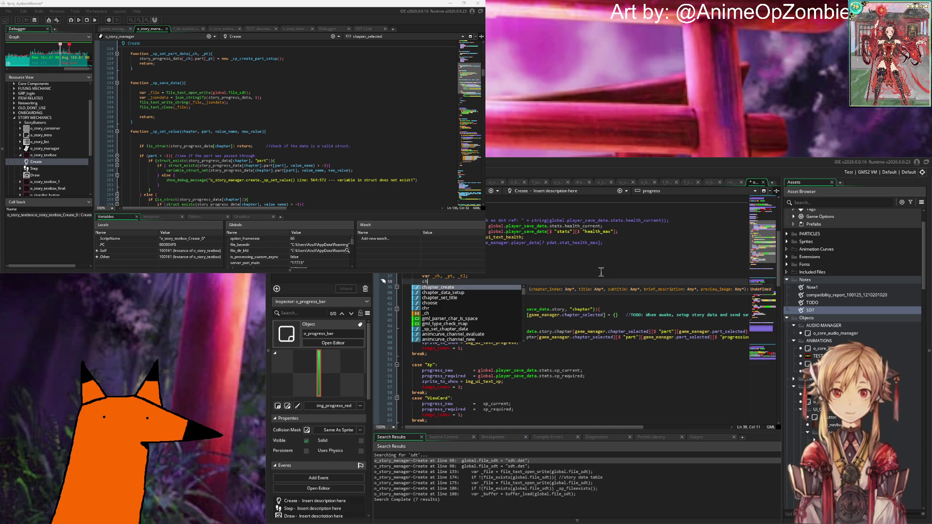
pyautogui.press('BackSpace')
pyautogui.press('BackSpace')
pyautogui.write('_ch = ')
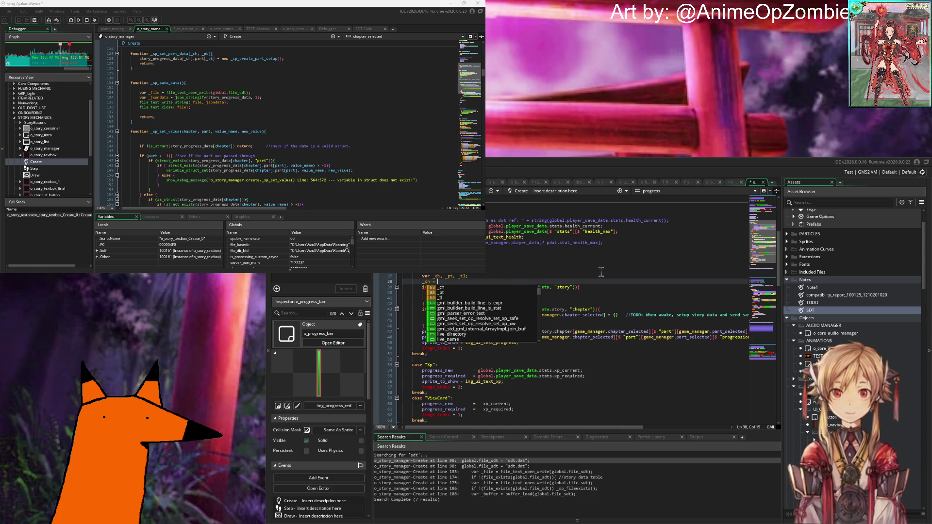
pyautogui.write('o_story_manager.')
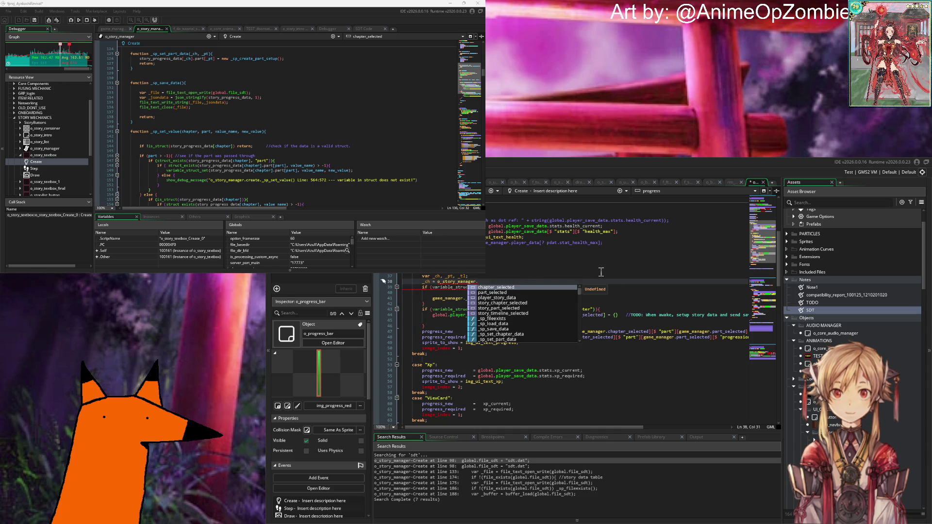
pyautogui.write('s')
pyautogui.press('Return')
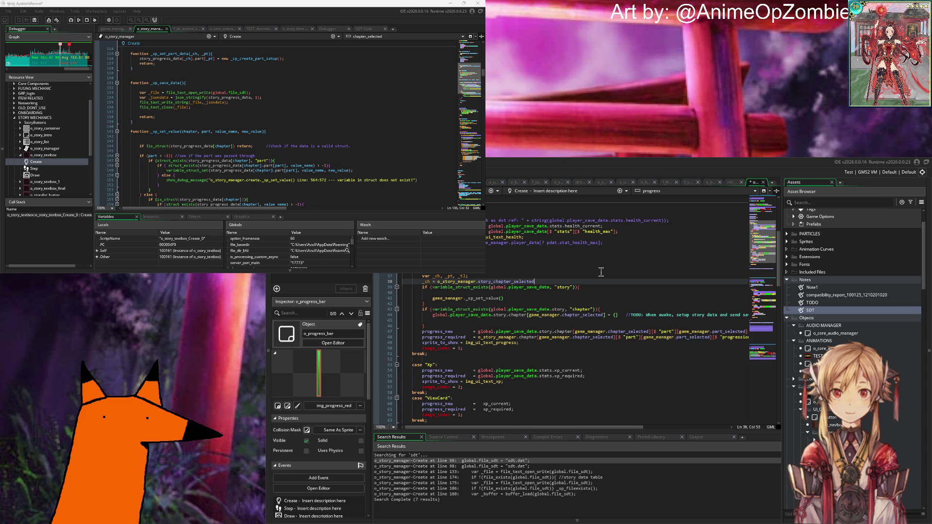
pyautogui.write(';')
pyautogui.press('Return')
pyautogui.write('_pt = ')
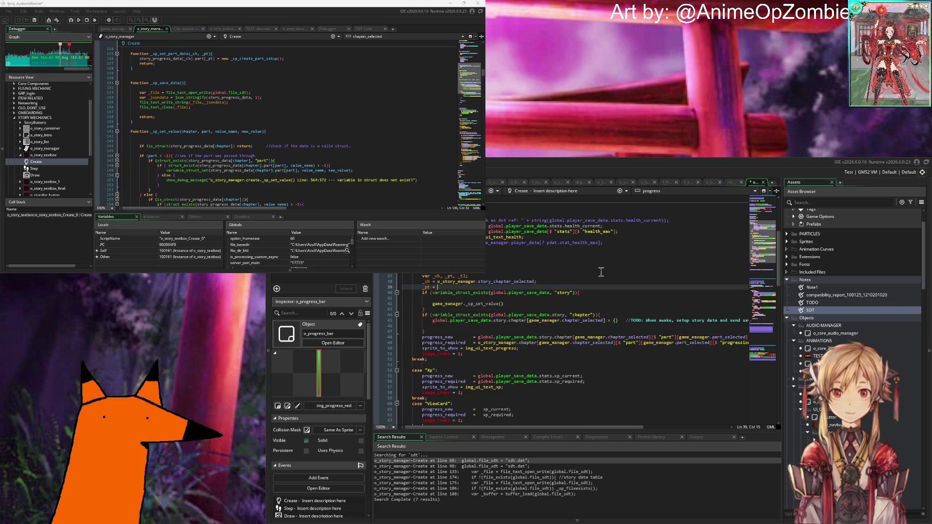
pyautogui.write('o_stor')
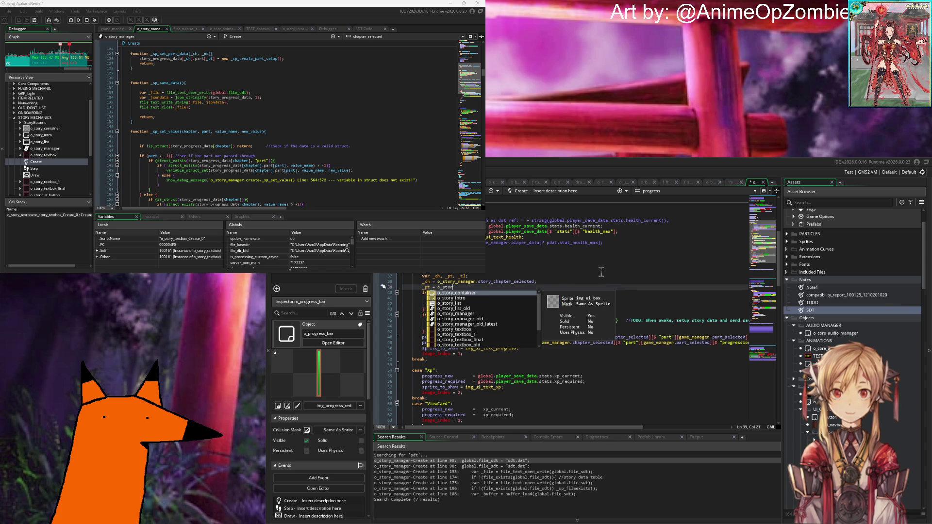
pyautogui.write('y_contmanager.story_')
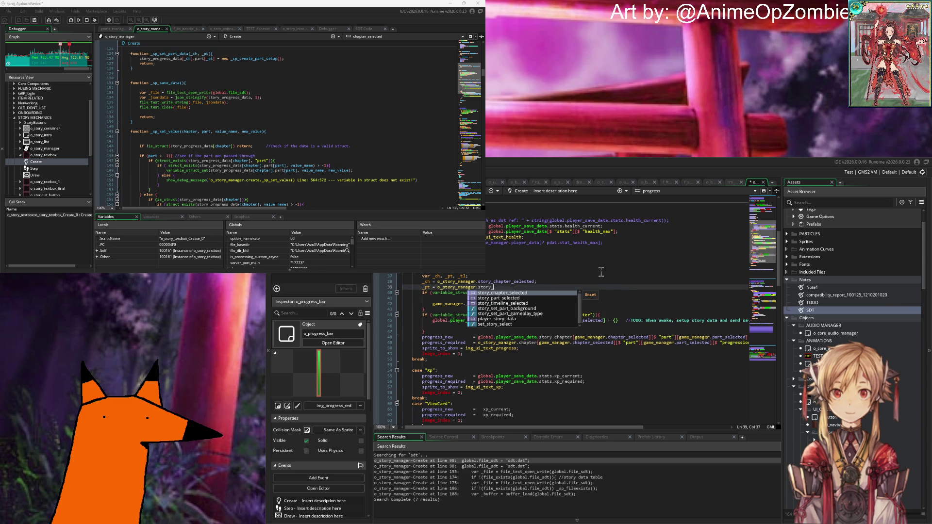
pyautogui.write('par')
pyautogui.press('Return')
pyautogui.write(';')
pyautogui.press('Return')
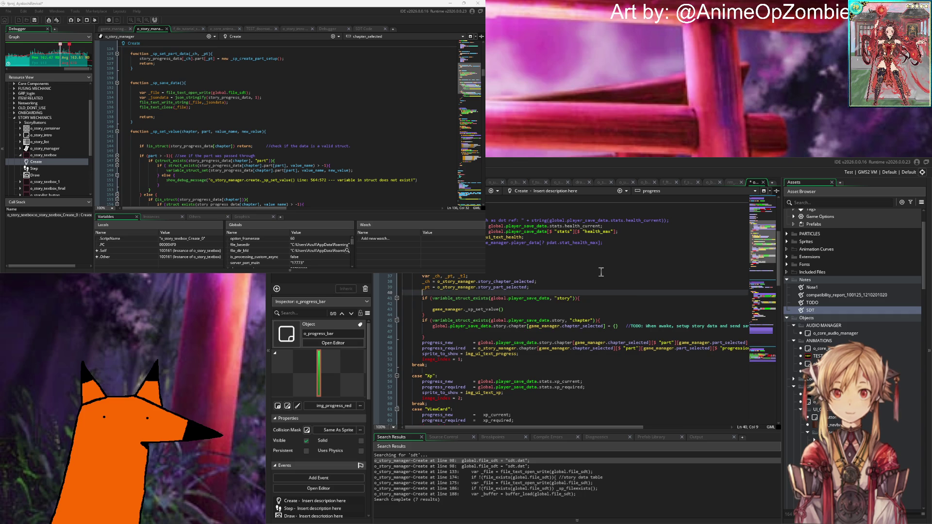
pyautogui.write('_tl = o_story_m')
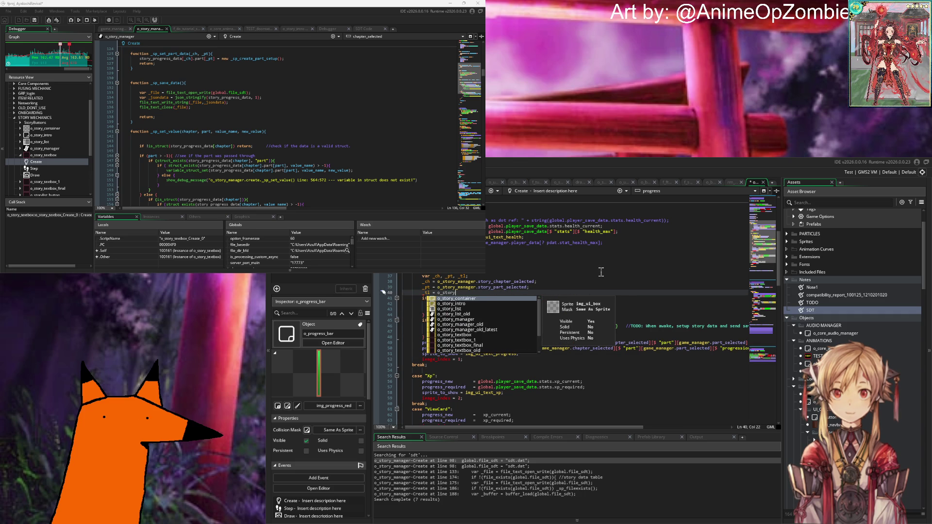
pyautogui.write('anager.sto')
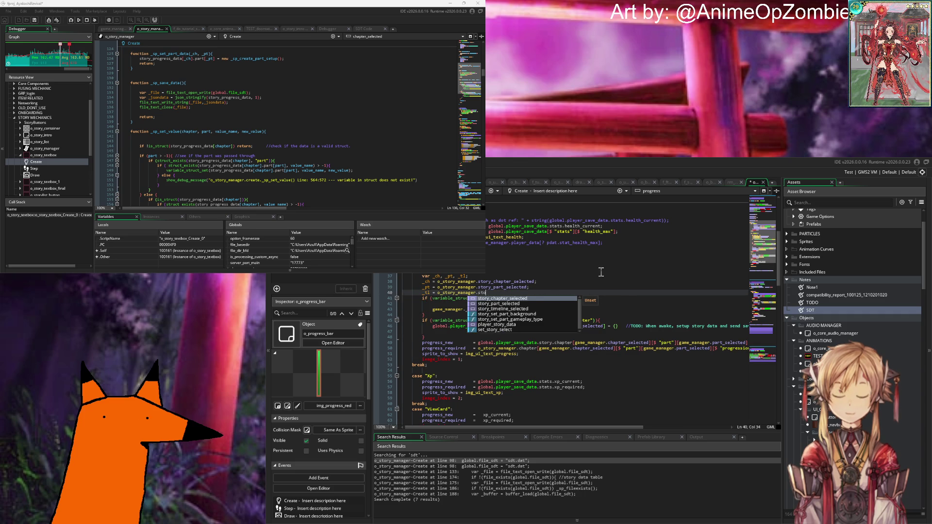
pyautogui.write('ry_timeline_selected;')
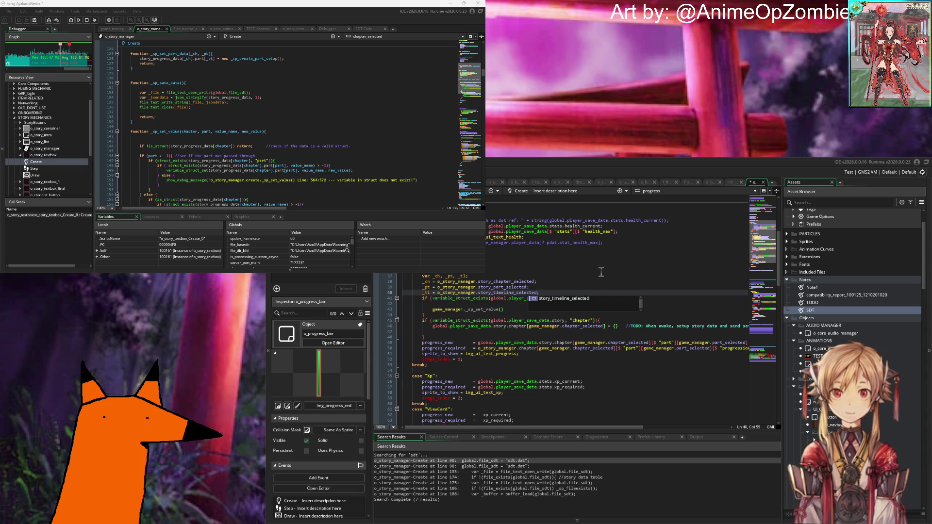
pyautogui.press('Return')
# Pass _ch and _pt to _sp_set_value, removing the _tl assignment and its declaration.
pyautogui.click(525, 316)
pyautogui.write('_ch,')
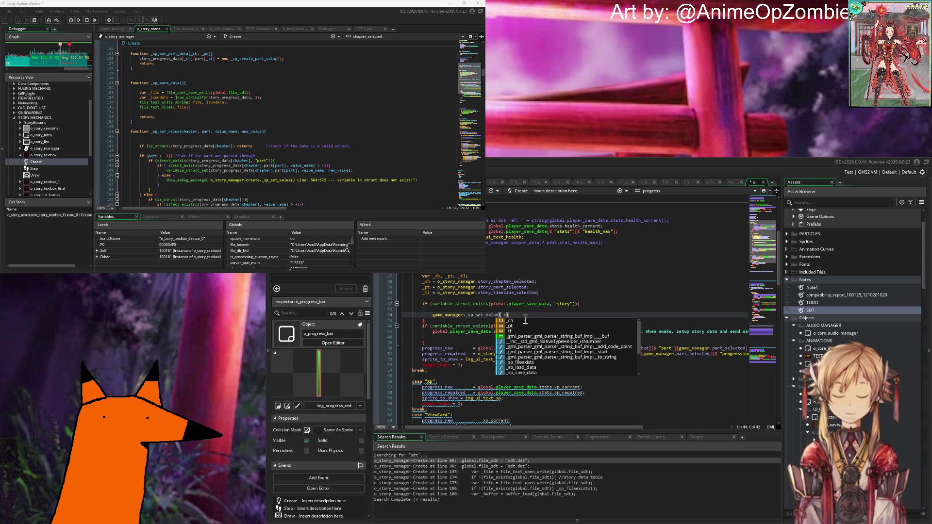
pyautogui.write(' _tl,')
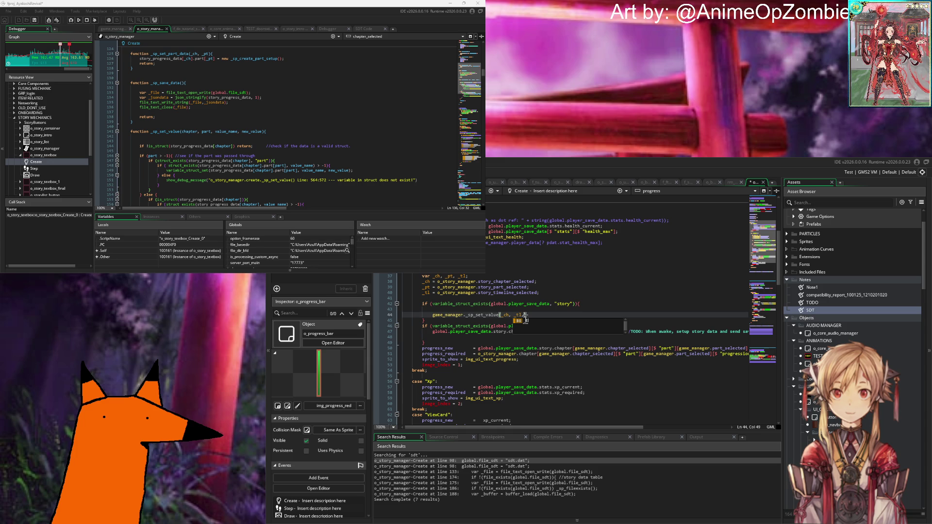
pyautogui.press('BackSpace')
pyautogui.press('BackSpace')
pyautogui.press('BackSpace')
pyautogui.write('_p')
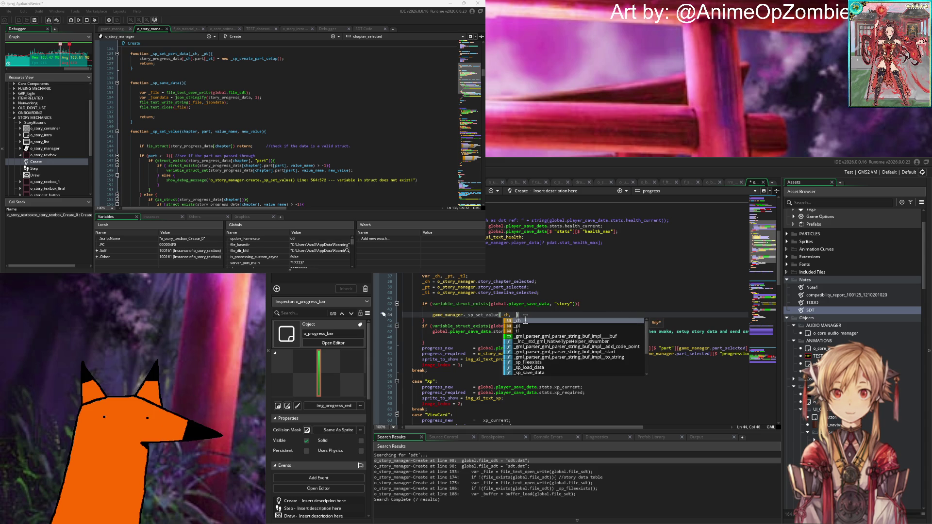
pyautogui.press('Return')
pyautogui.moveTo(555, 294)
pyautogui.mouseDown()
pyautogui.moveTo(308, 292)
pyautogui.moveTo(319, 295)
pyautogui.mouseUp()
pyautogui.press('BackSpace')
pyautogui.click(476, 277)
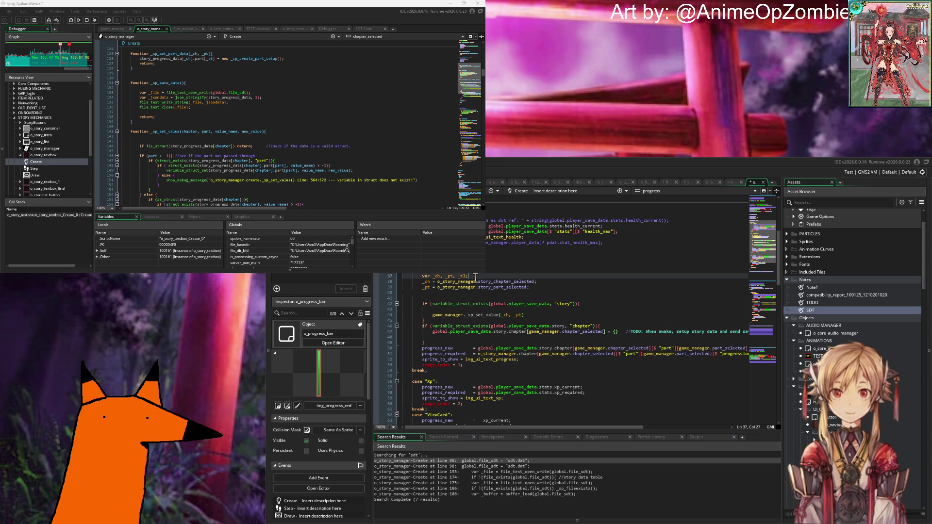
pyautogui.press('BackSpace')
pyautogui.write(';')
# Add an empty-string argument to the _sp_set_value call, then view the SDT note's JSON.
pyautogui.click(553, 315)
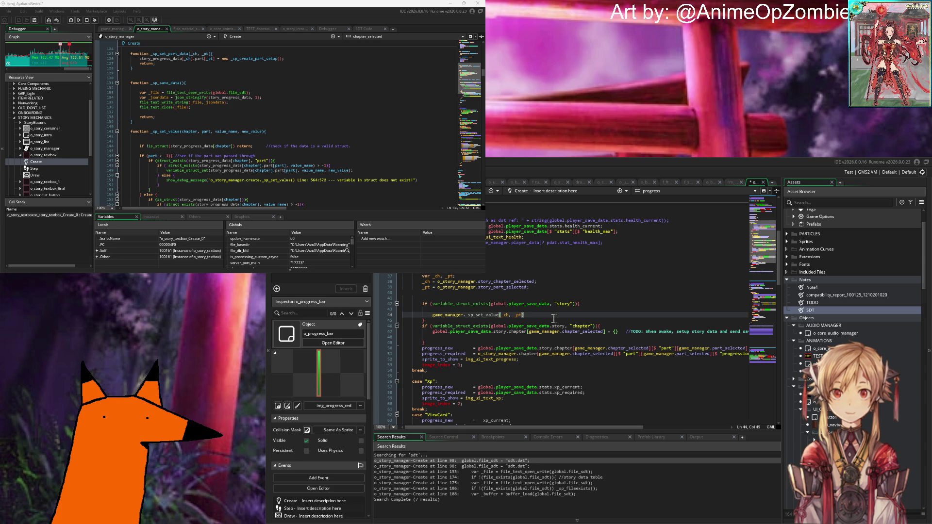
pyautogui.hotkey('ctrl', 'Home')
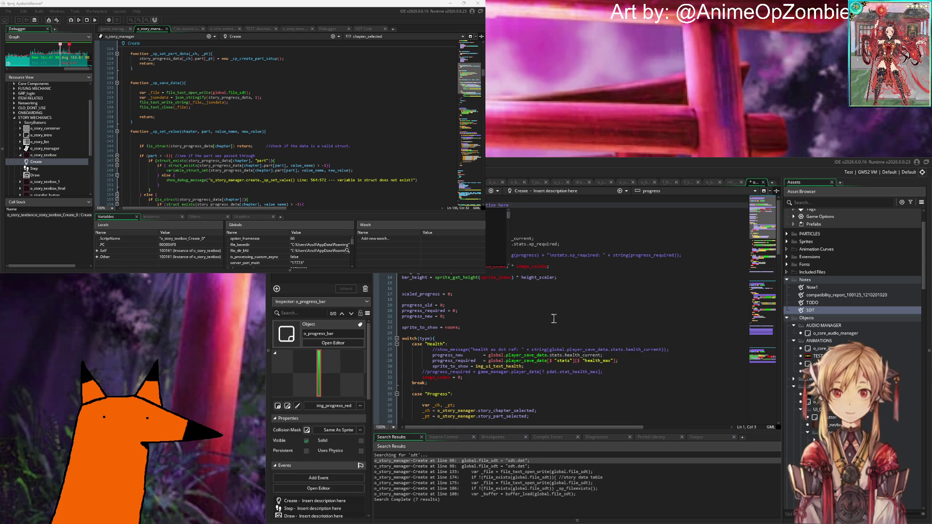
pyautogui.hotkey('ctrl', 'z')
pyautogui.scroll(-6, 554, 319)
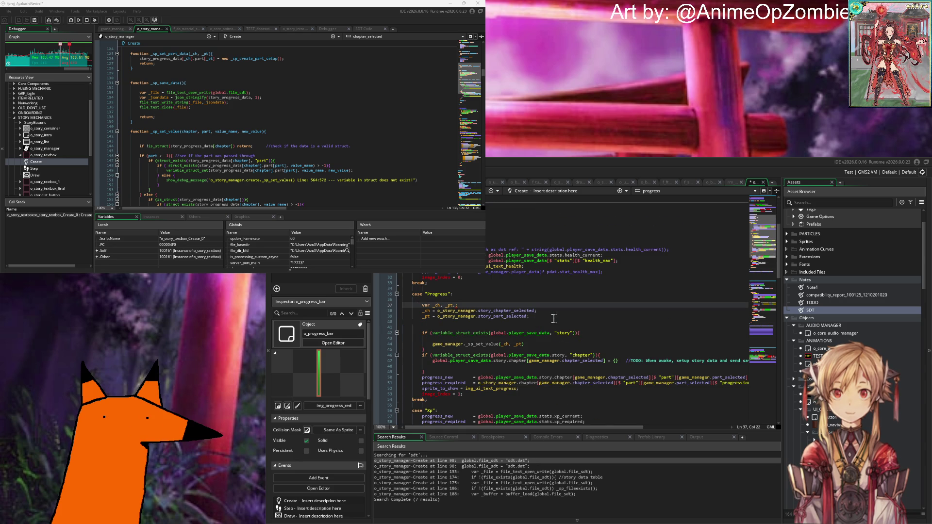
pyautogui.moveTo(519, 319)
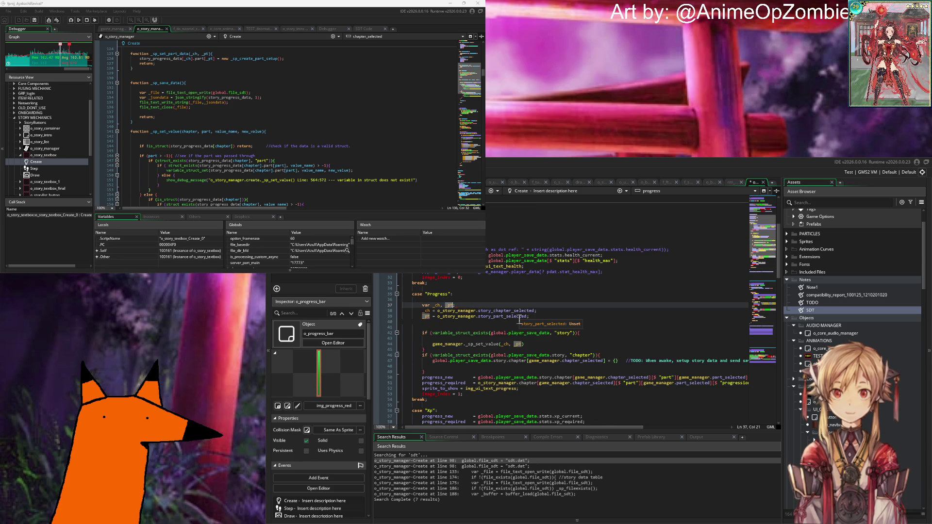
pyautogui.press('Down')
pyautogui.press('Down')
pyautogui.press('Down')
pyautogui.press('Right')
pyautogui.press('Right')
pyautogui.press('Right')
pyautogui.press('Right')
pyautogui.press('Right')
pyautogui.press('Right')
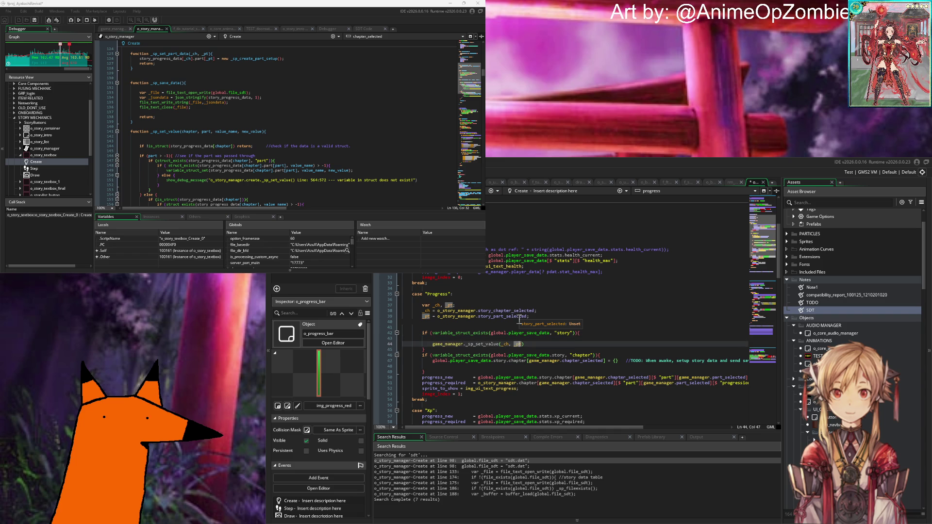
pyautogui.write(', ')
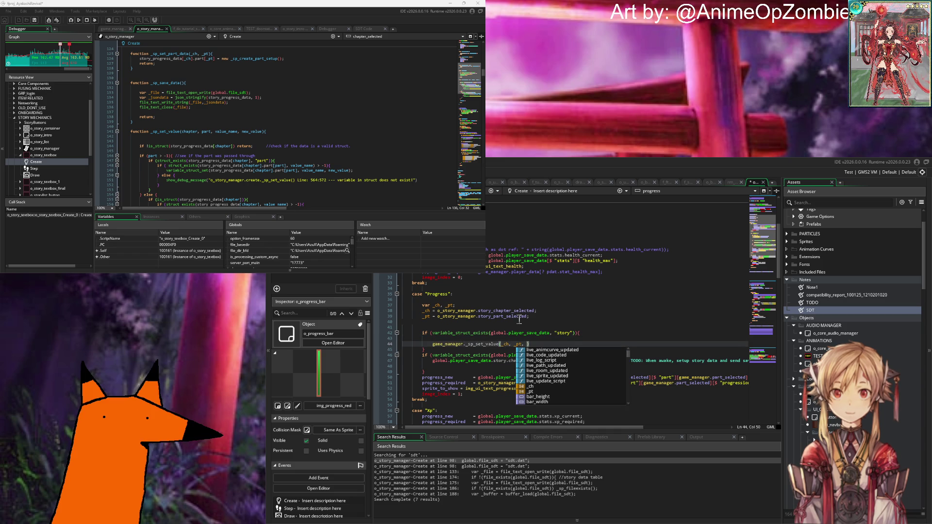
pyautogui.write('"')
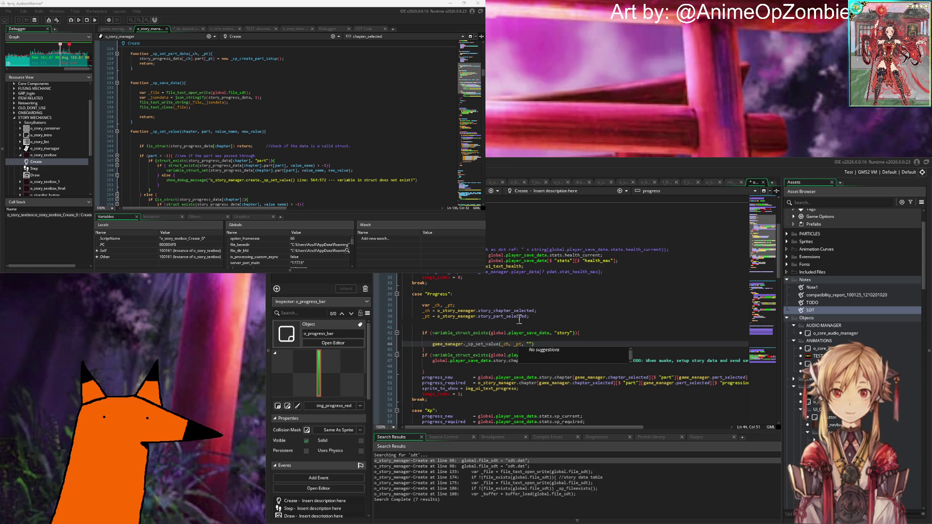
pyautogui.click(372, 30)
pyautogui.click(194, 115)
pyautogui.click(547, 346)
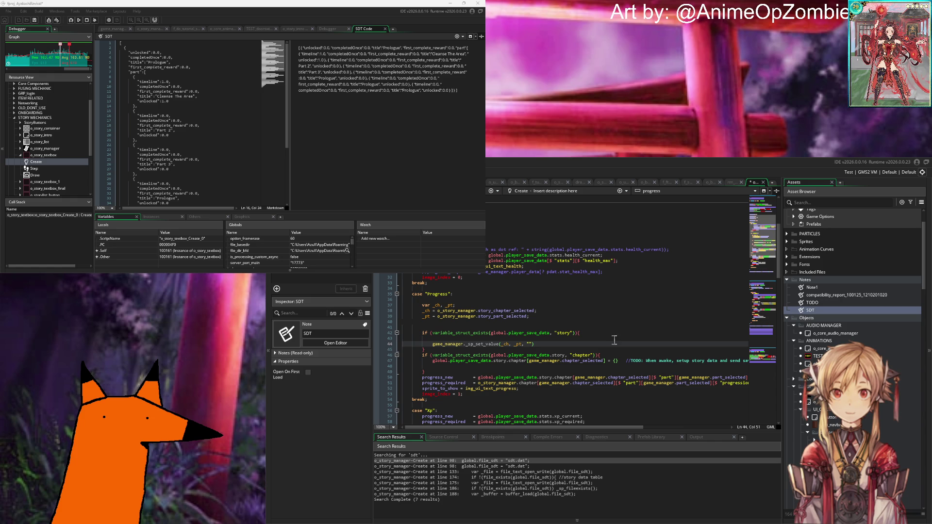
pyautogui.click(169, 135)
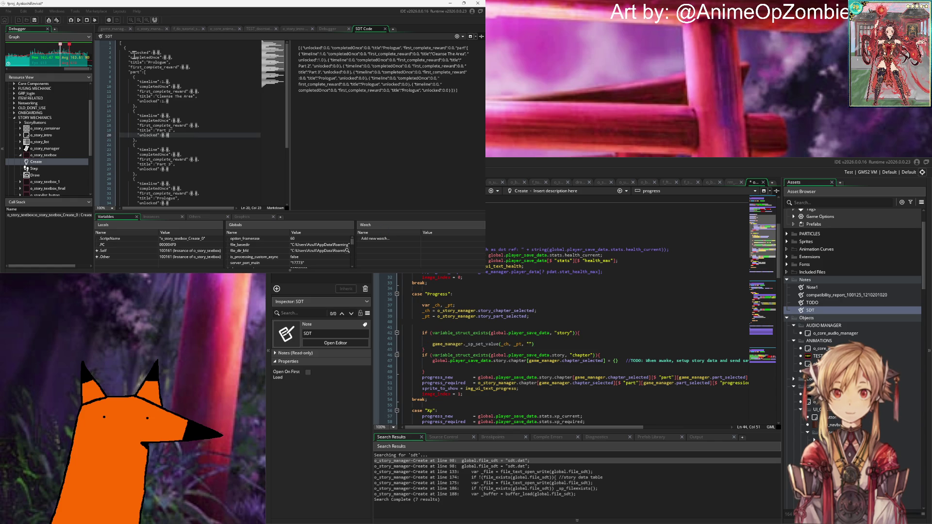
pyautogui.click(194, 57)
pyautogui.click(206, 88)
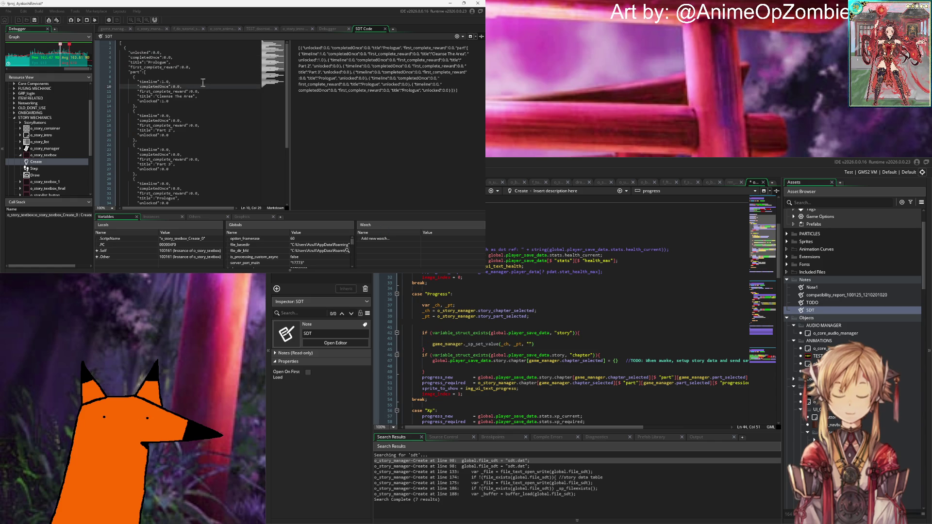
pyautogui.click(529, 344)
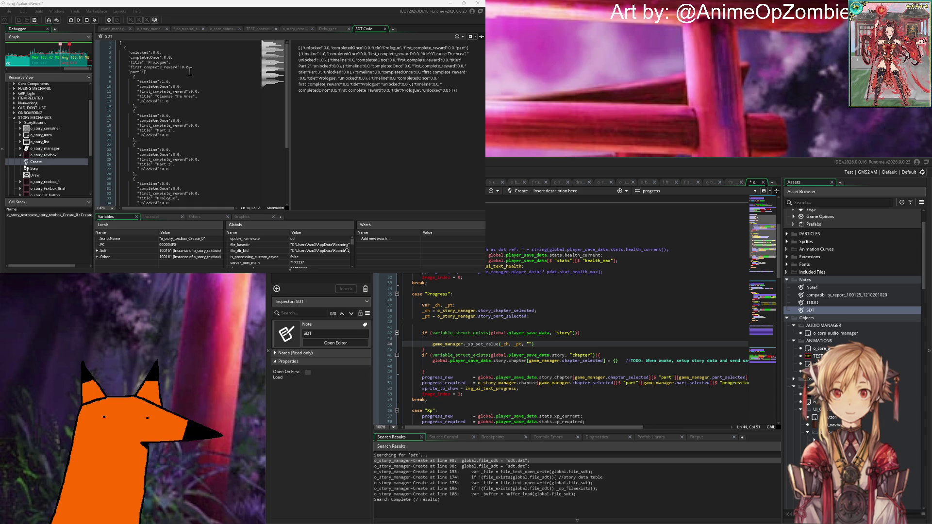
pyautogui.scroll(-6, 190, 71)
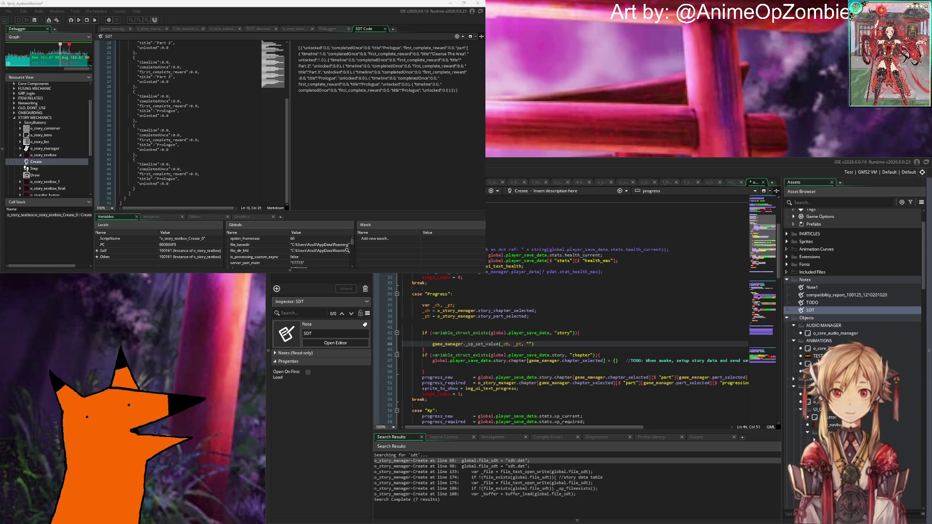
# Check the last part entries of the JSON, then read o_story_manager's save-file creation code.
pyautogui.click(211, 145)
pyautogui.click(155, 30)
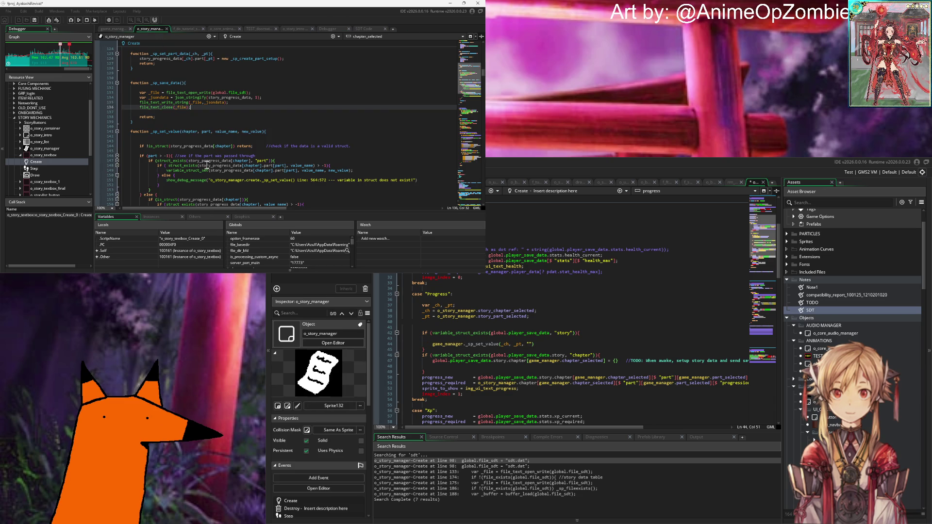
pyautogui.scroll(-6, 220, 135)
pyautogui.scroll(-6, 221, 136)
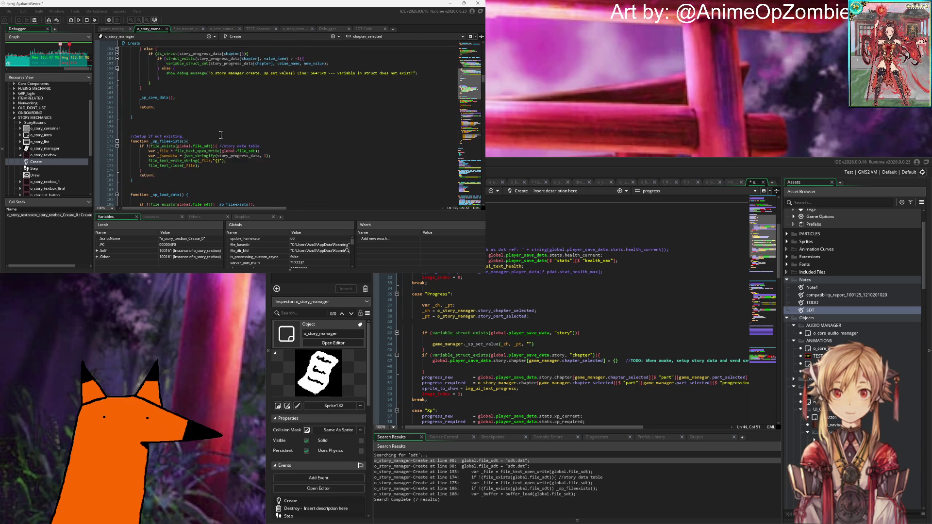
pyautogui.click(235, 141)
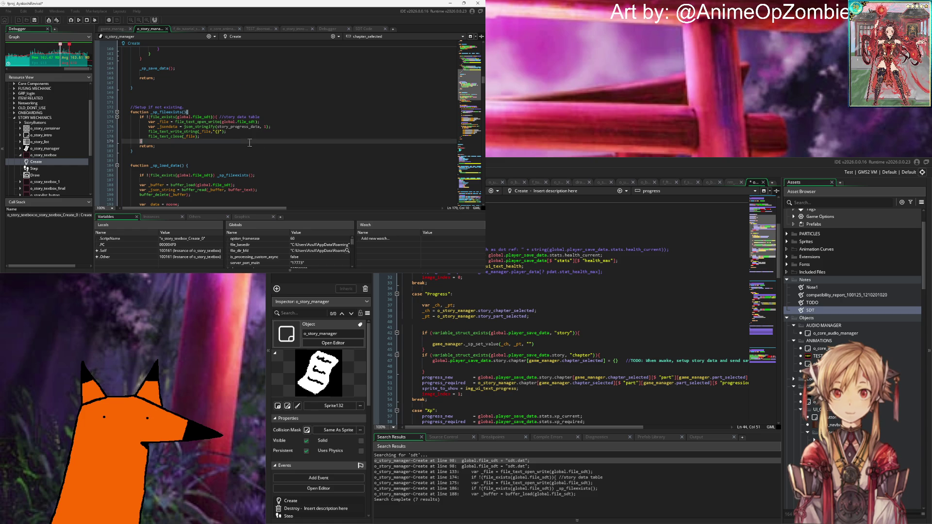
pyautogui.scroll(-4, 231, 134)
pyautogui.scroll(-16, 225, 114)
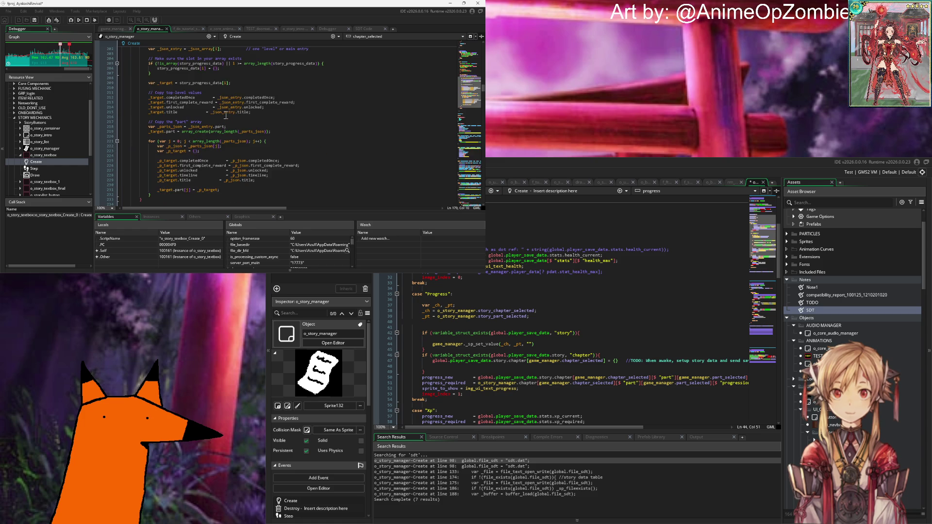
pyautogui.scroll(-2, 225, 115)
pyautogui.click(206, 117)
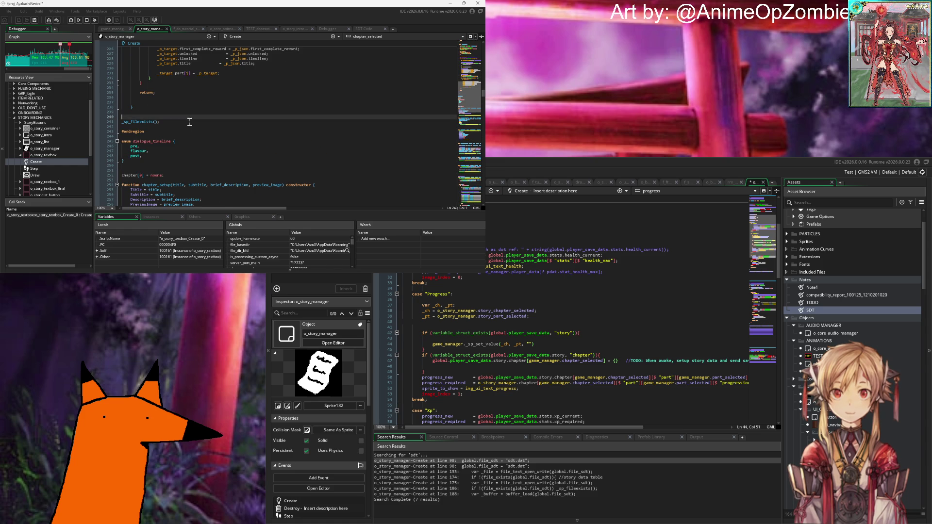
# Scroll to the #region STORY LOCAL PROGRESS DATA chapter and part setup constructors.
pyautogui.scroll(-4, 190, 122)
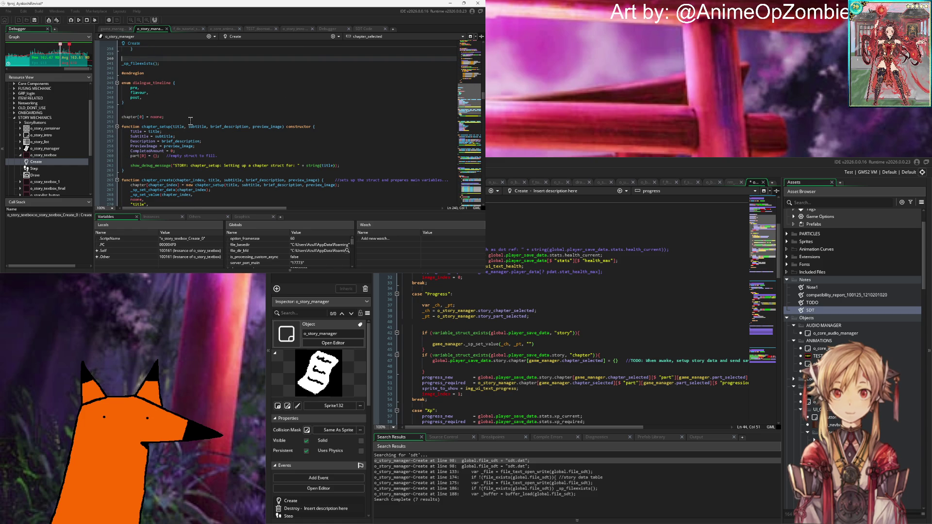
pyautogui.scroll(-12, 190, 121)
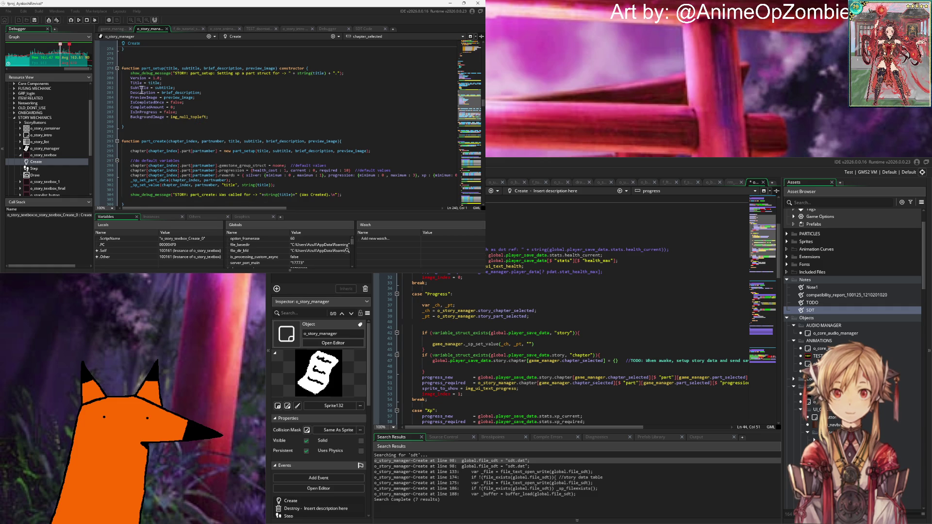
pyautogui.scroll(-20, 145, 109)
pyautogui.scroll(-2, 183, 107)
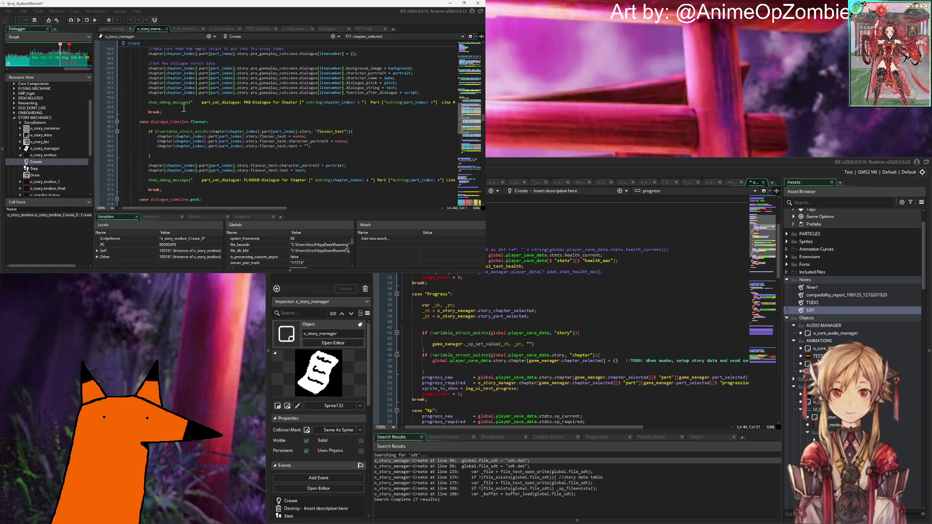
pyautogui.scroll(-12, 183, 108)
pyautogui.scroll(20, 184, 108)
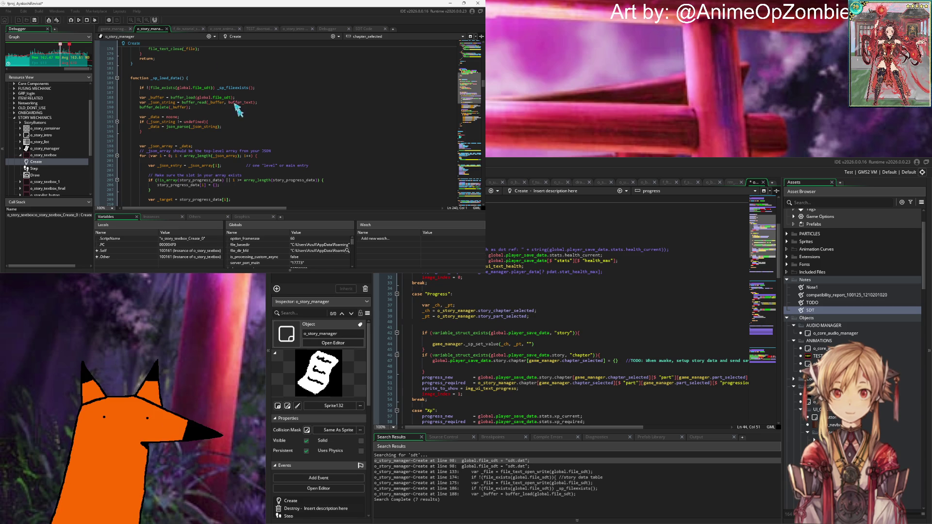
pyautogui.scroll(18, 184, 124)
pyautogui.scroll(6, 185, 125)
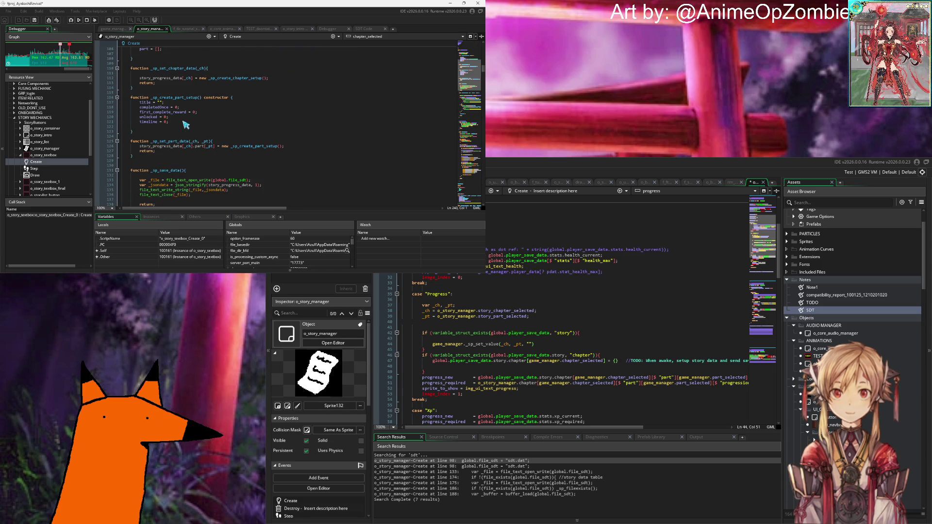
pyautogui.scroll(4, 186, 125)
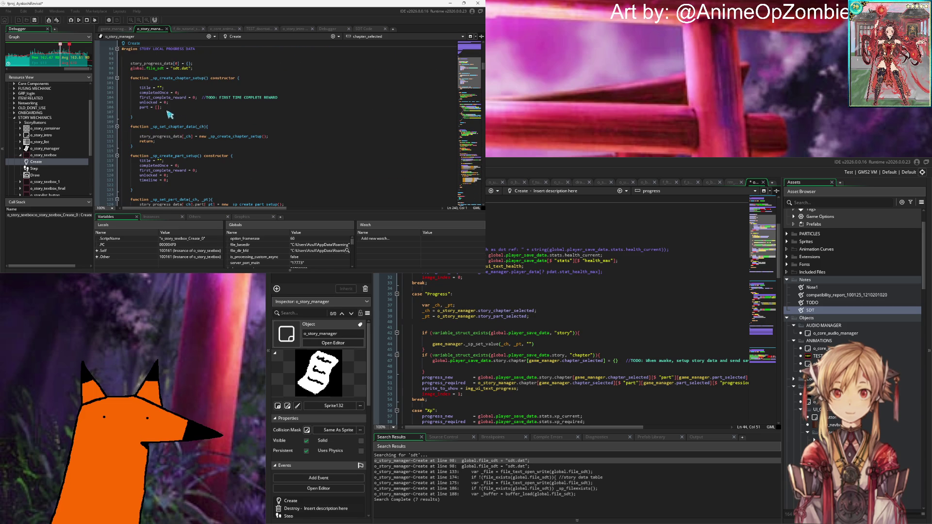
# Add a progress = 0; field to _sp_create_chapter_setup.
pyautogui.click(193, 108)
pyautogui.press('Return')
pyautogui.write('progress = 0;')
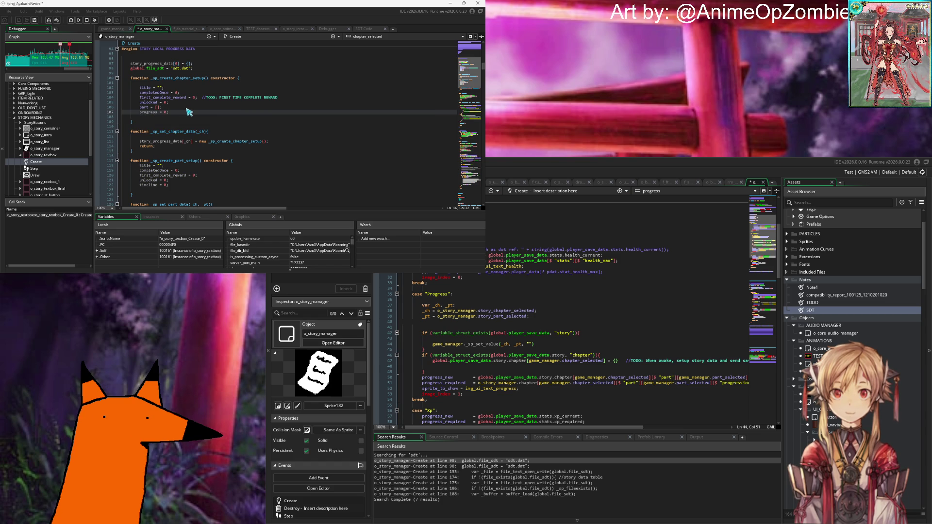
# Add area_progress = 0; and completed_progress = 0; fields after the part setup's timeline field.
pyautogui.press('Down')
pyautogui.press('Down')
pyautogui.press('Down')
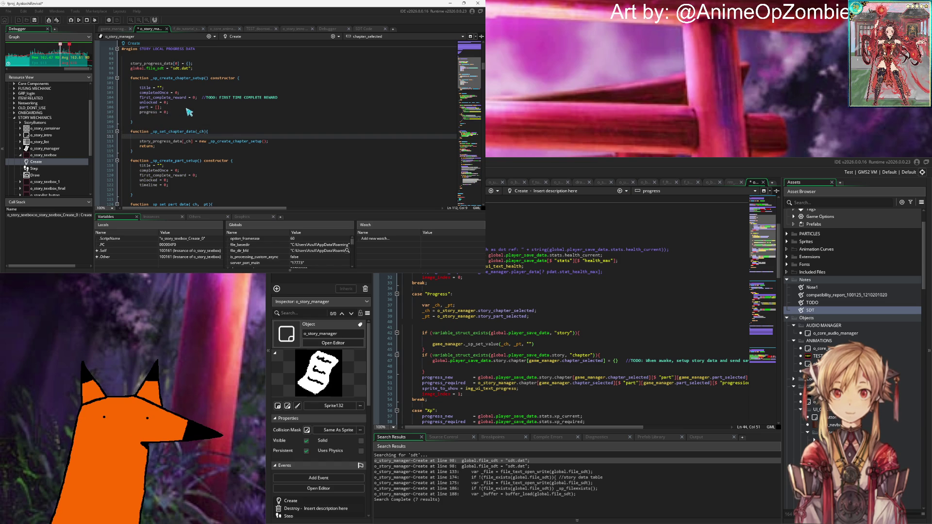
pyautogui.press('Down')
pyautogui.press('Down')
pyautogui.press('Down')
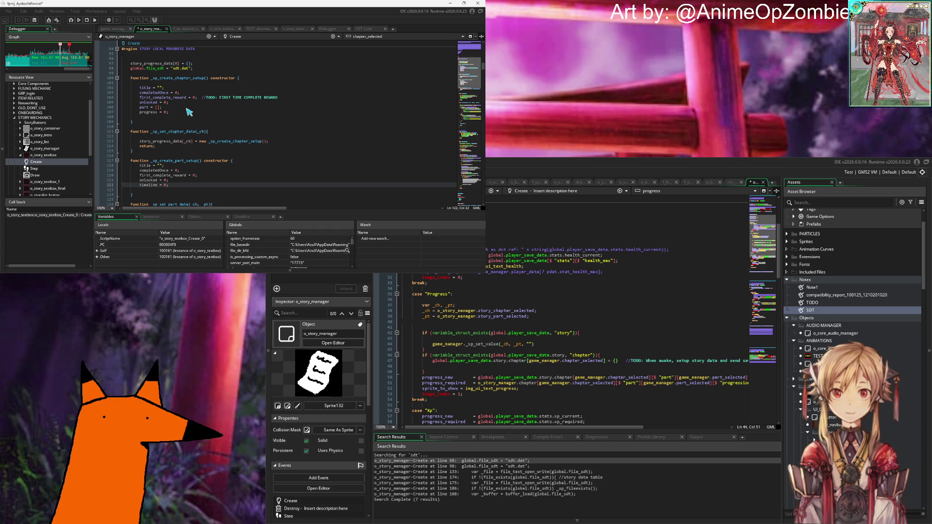
pyautogui.press('Return')
pyautogui.write('p')
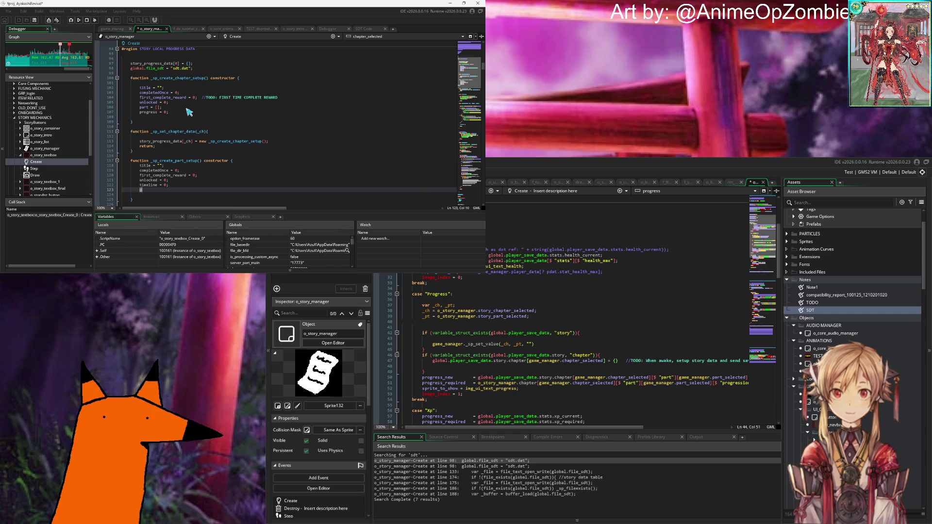
pyautogui.write('rogress = 0;')
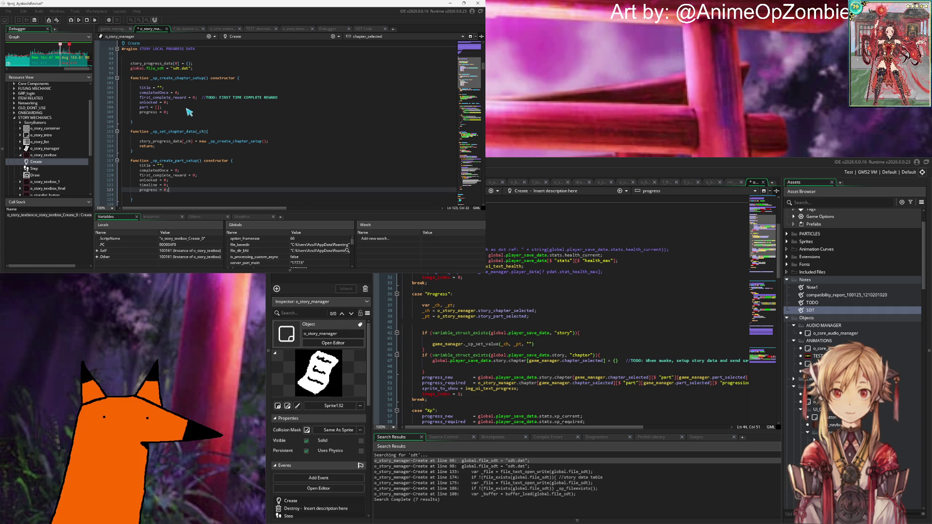
pyautogui.press('Left')
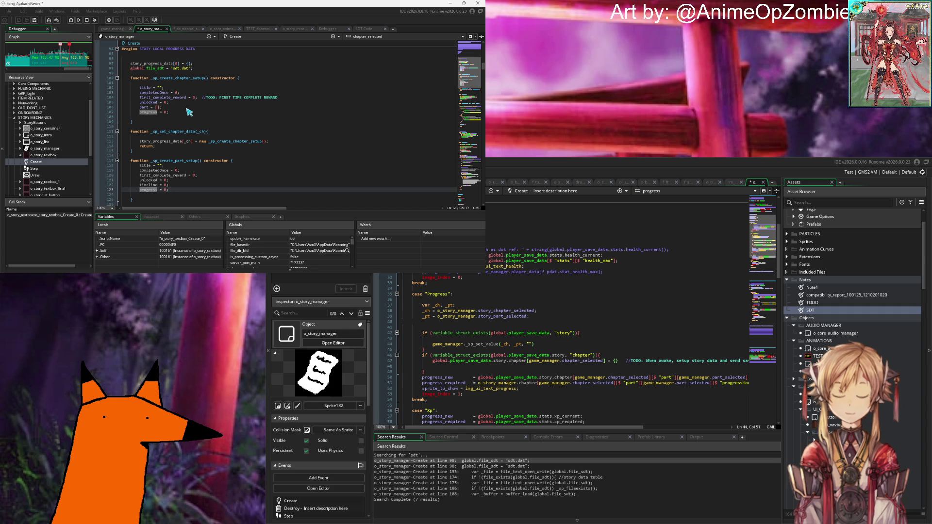
pyautogui.hotkey('ctrl', 'Left')
pyautogui.write('area_')
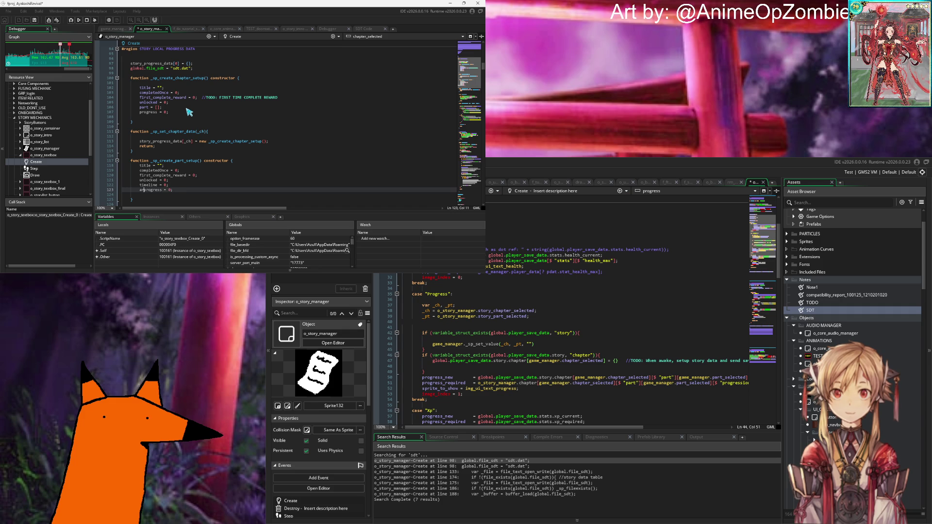
pyautogui.press('Down')
pyautogui.press('Tab')
pyautogui.press('Return')
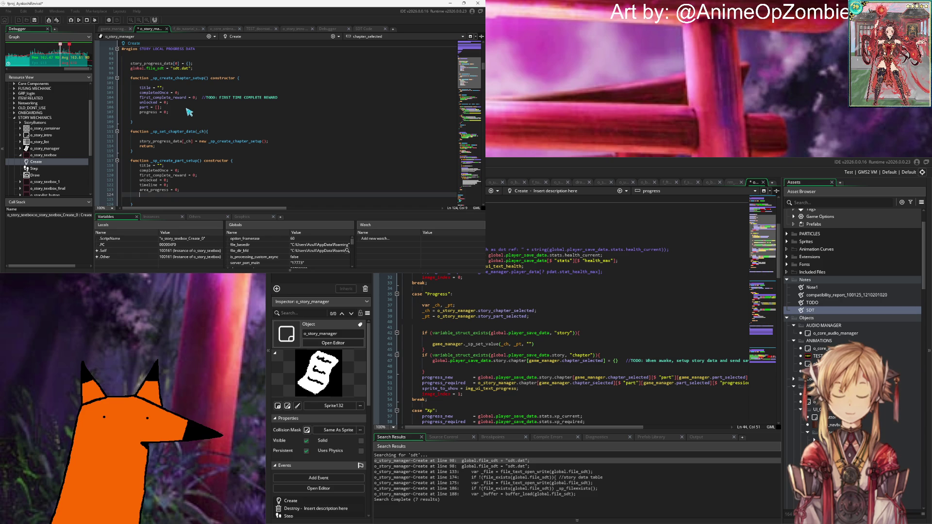
pyautogui.write('complete_')
pyautogui.press('BackSpace')
pyautogui.write('d')
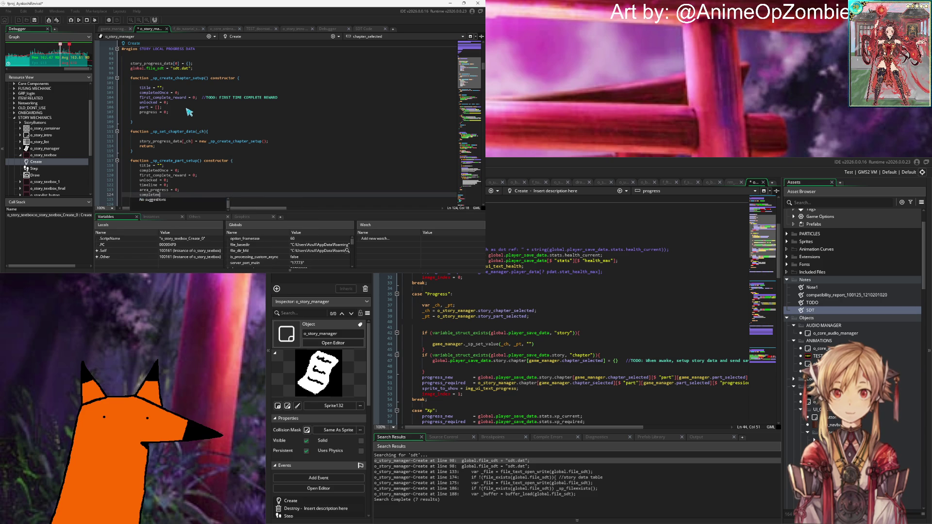
pyautogui.write('_progress = 0;')
pyautogui.scroll(-6, 177, 89)
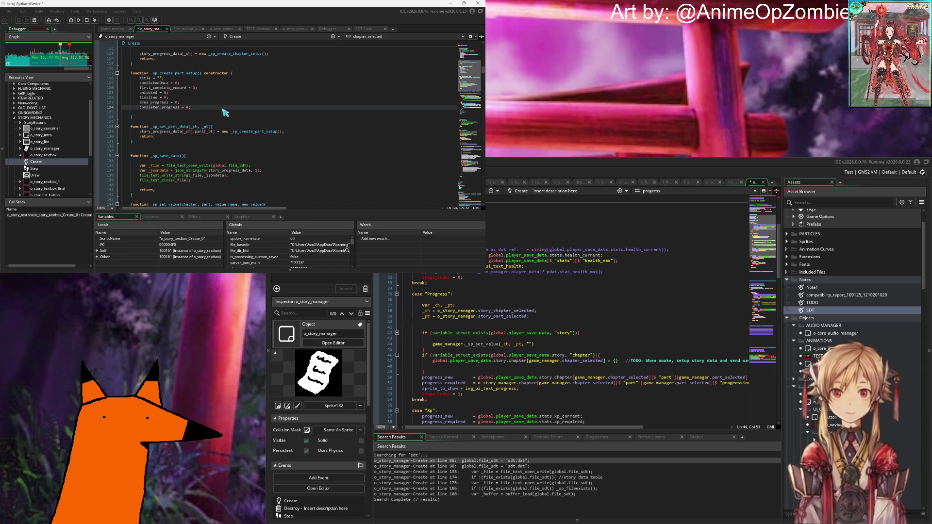
pyautogui.click(175, 137)
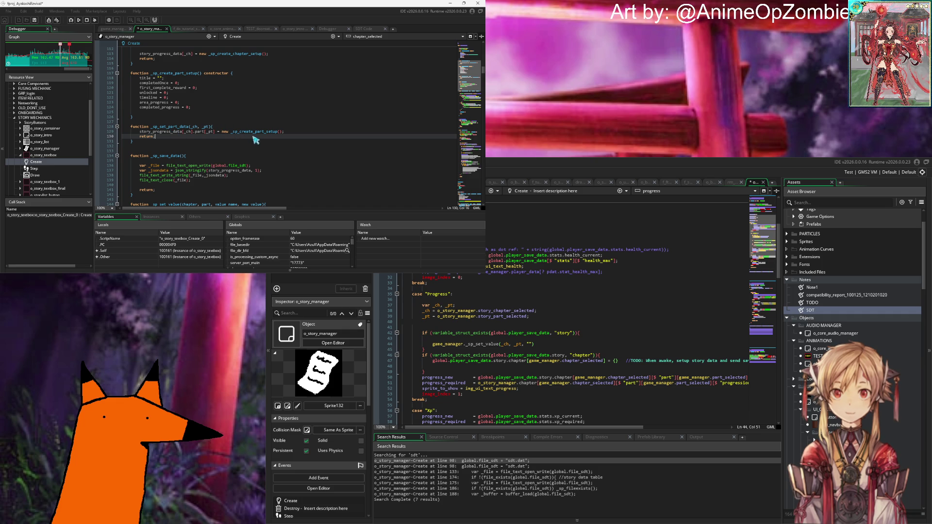
pyautogui.scroll(-4, 266, 145)
pyautogui.click(243, 122)
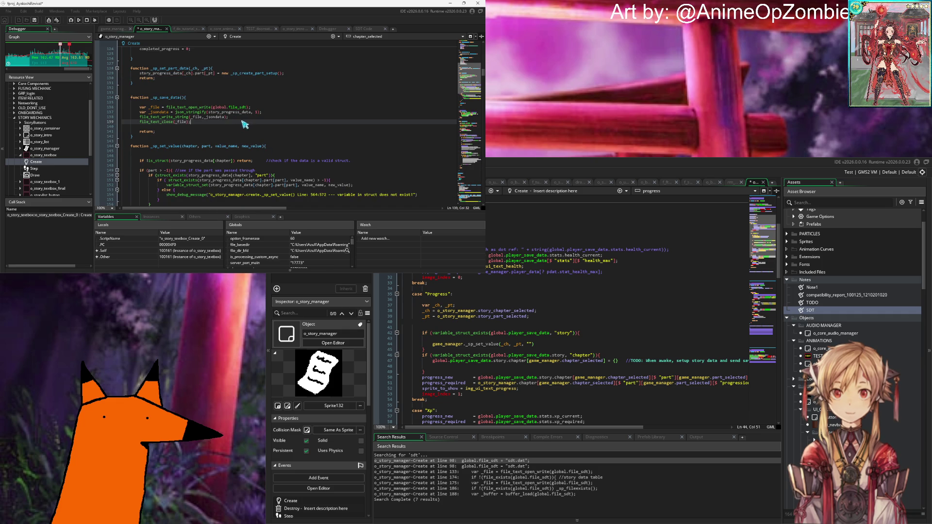
pyautogui.scroll(-4, 208, 140)
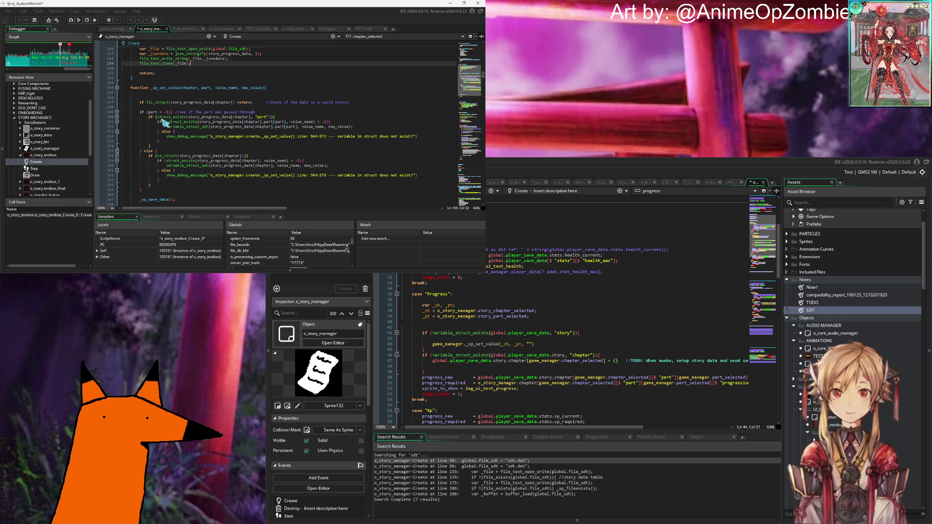
pyautogui.scroll(-9, 207, 127)
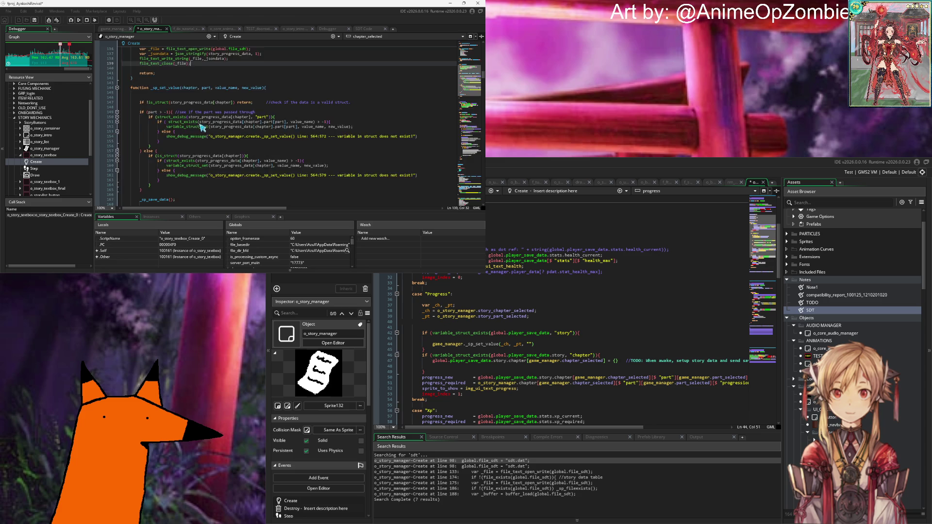
pyautogui.scroll(-4, 210, 120)
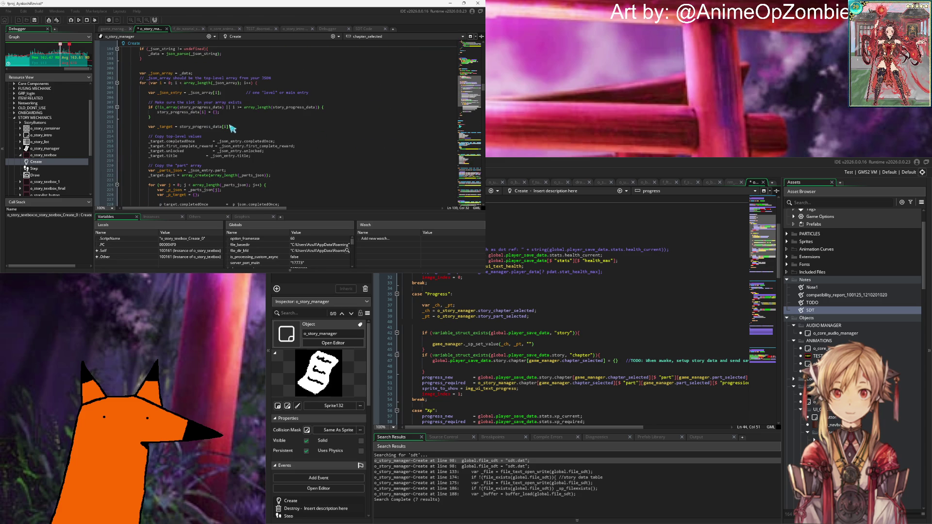
pyautogui.scroll(8, 233, 130)
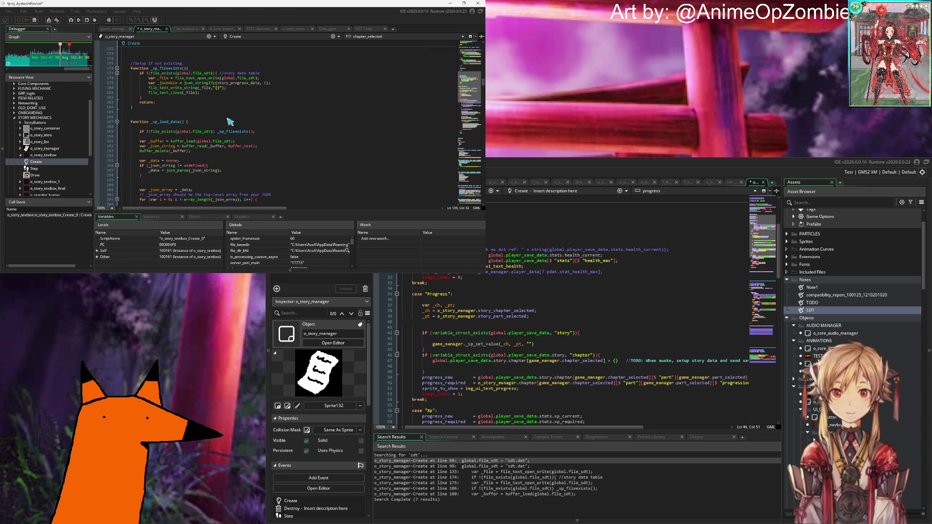
pyautogui.scroll(8, 228, 120)
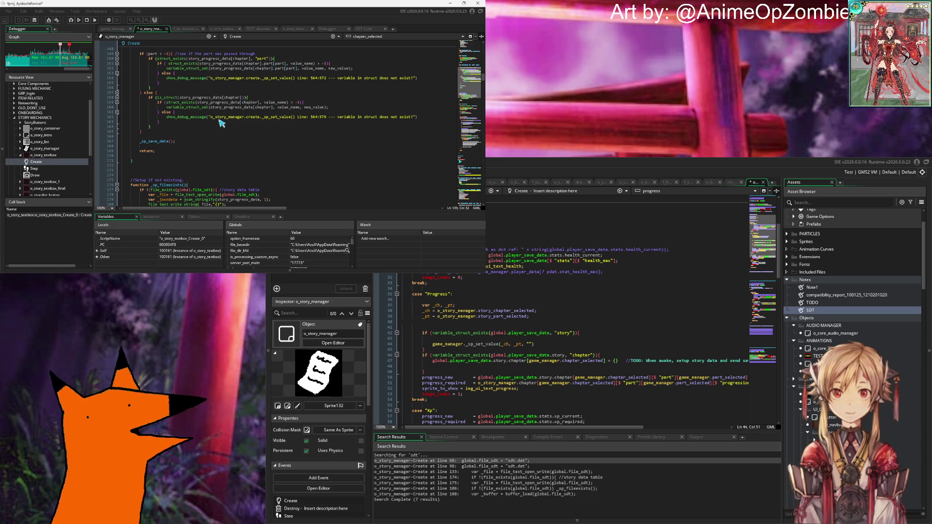
pyautogui.scroll(-12, 208, 119)
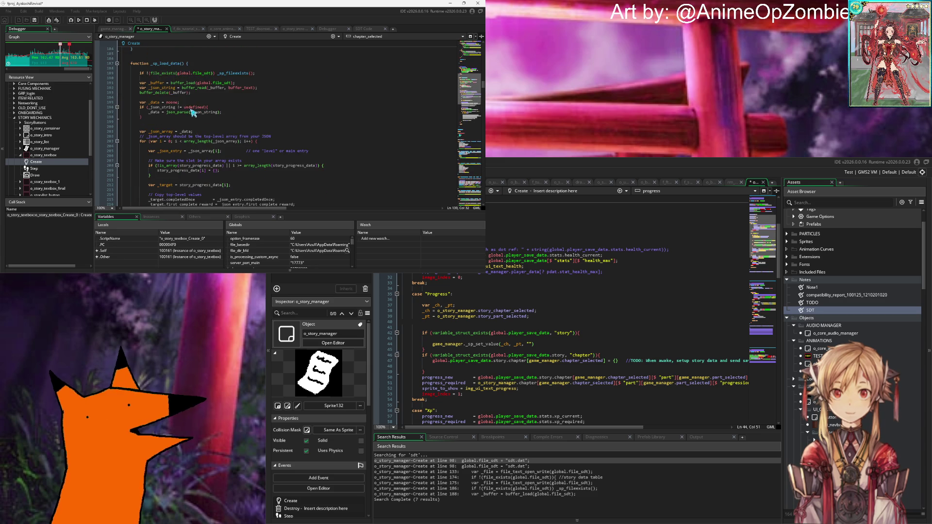
pyautogui.scroll(-4, 193, 113)
pyautogui.click(261, 156)
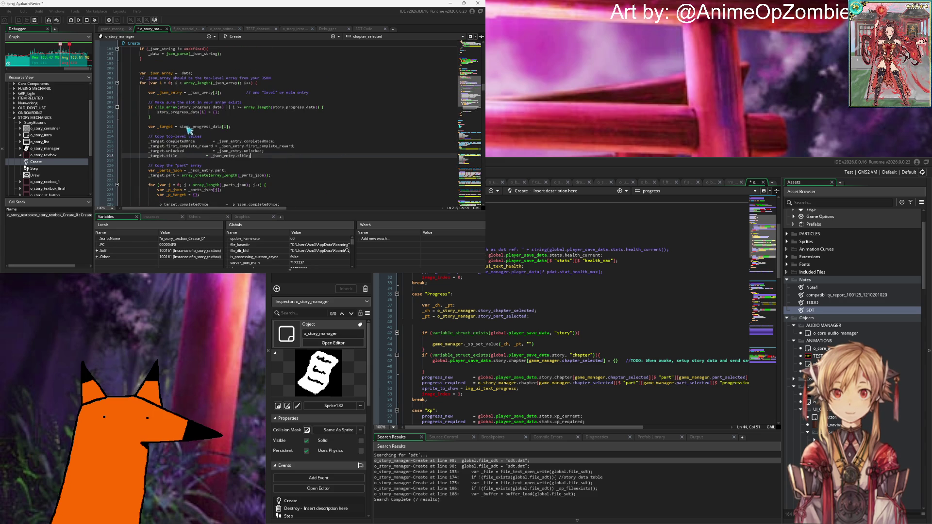
pyautogui.scroll(3, 194, 108)
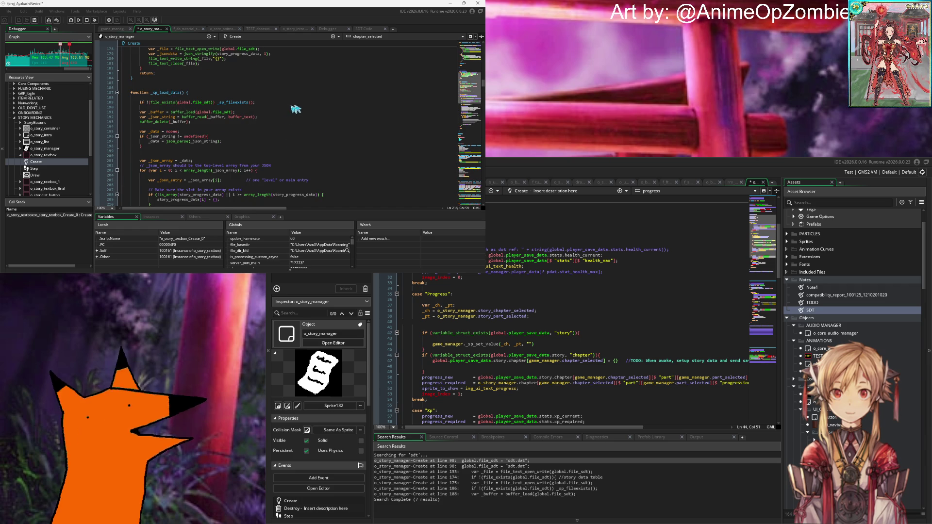
pyautogui.scroll(5, 238, 114)
pyautogui.scroll(3, 249, 115)
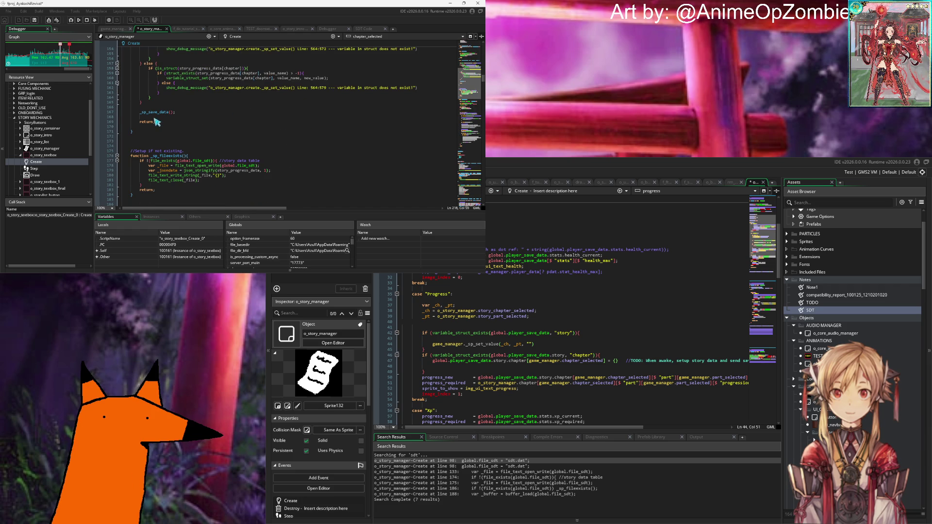
pyautogui.scroll(6, 194, 122)
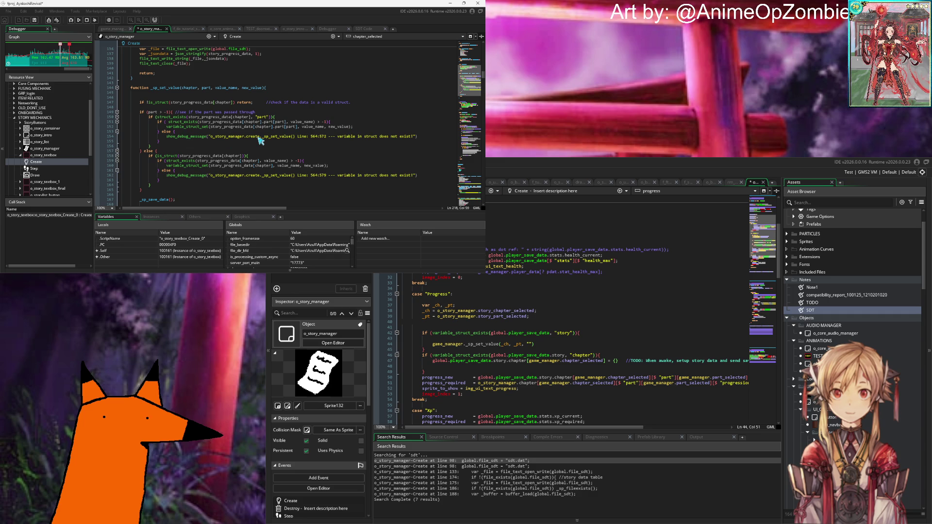
pyautogui.scroll(-8, 257, 138)
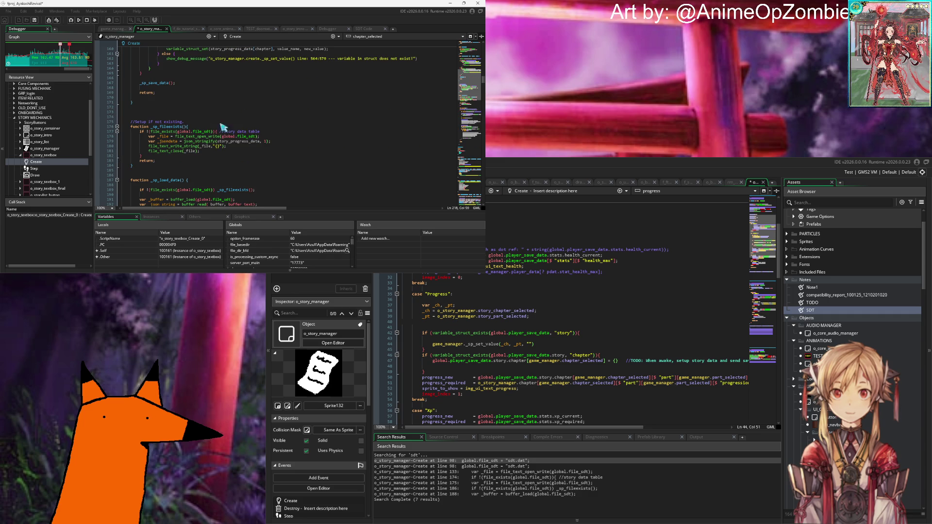
pyautogui.scroll(-4, 206, 121)
pyautogui.scroll(-4, 195, 109)
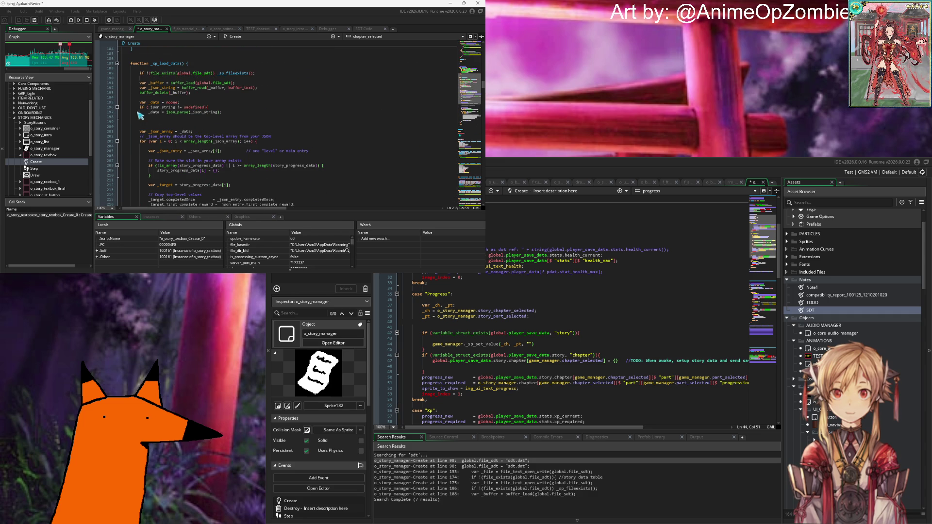
pyautogui.click(243, 114)
pyautogui.scroll(-6, 247, 122)
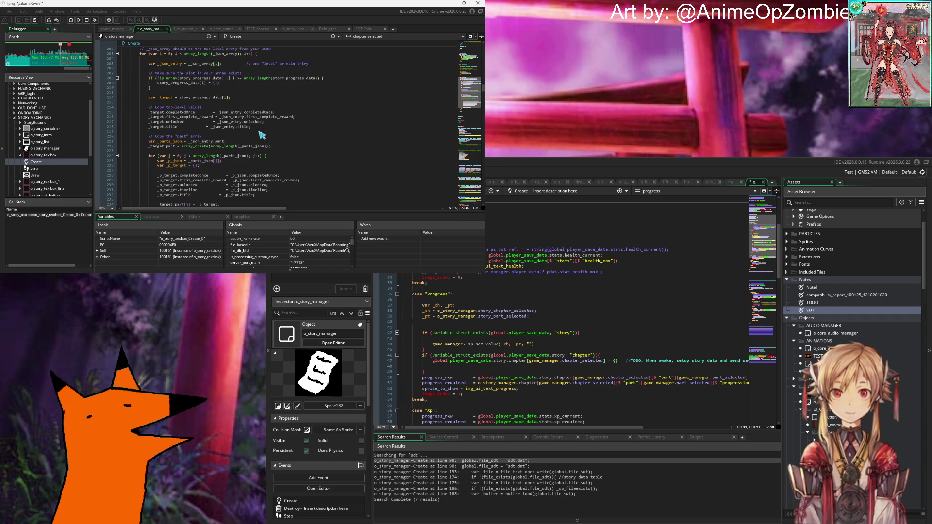
pyautogui.click(274, 127)
# Add _target.progress = _json_entry.progress; below the title copy in the loader.
pyautogui.press('Return')
pyautogui.write('_')
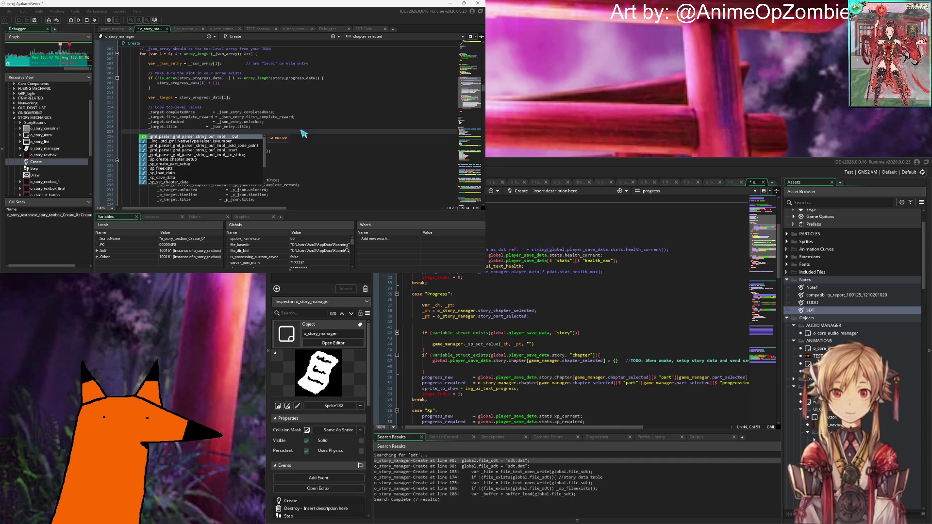
pyautogui.write('target')
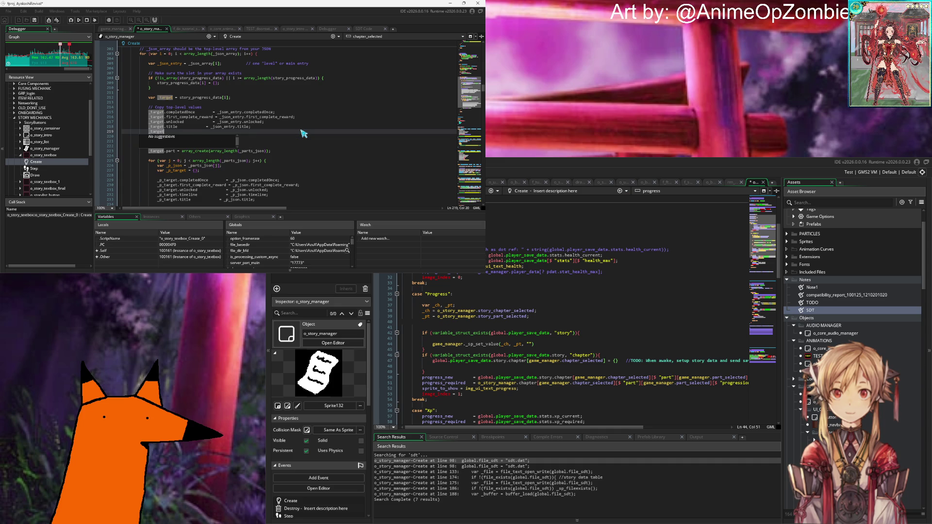
pyautogui.write('.pro')
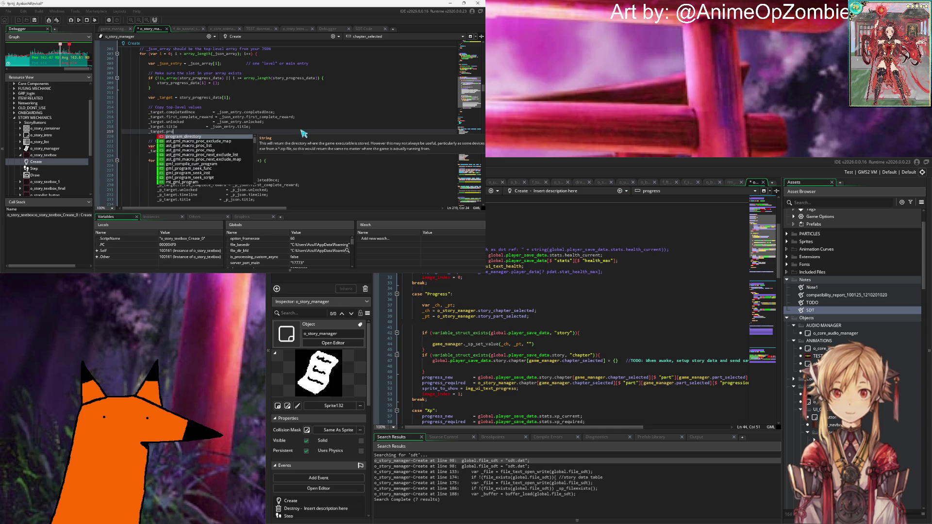
pyautogui.write('gress           = ')
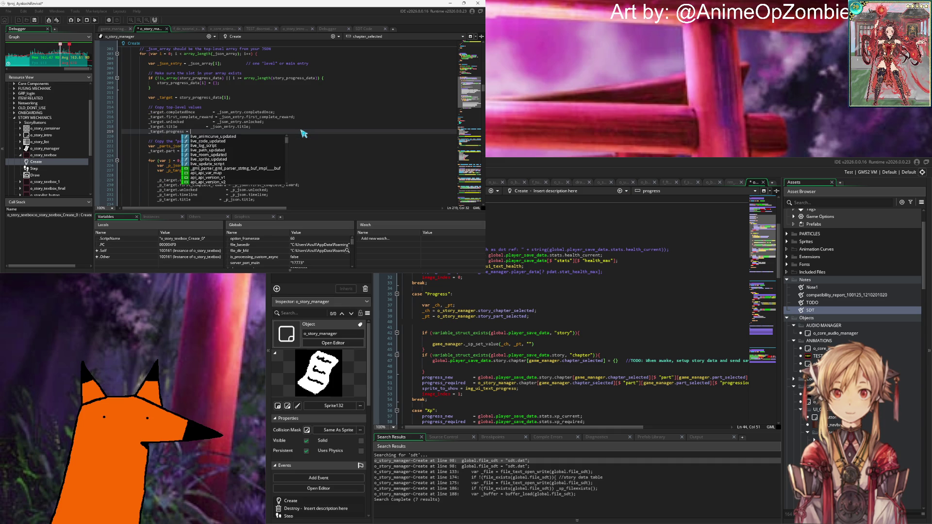
pyautogui.write('_json_ent')
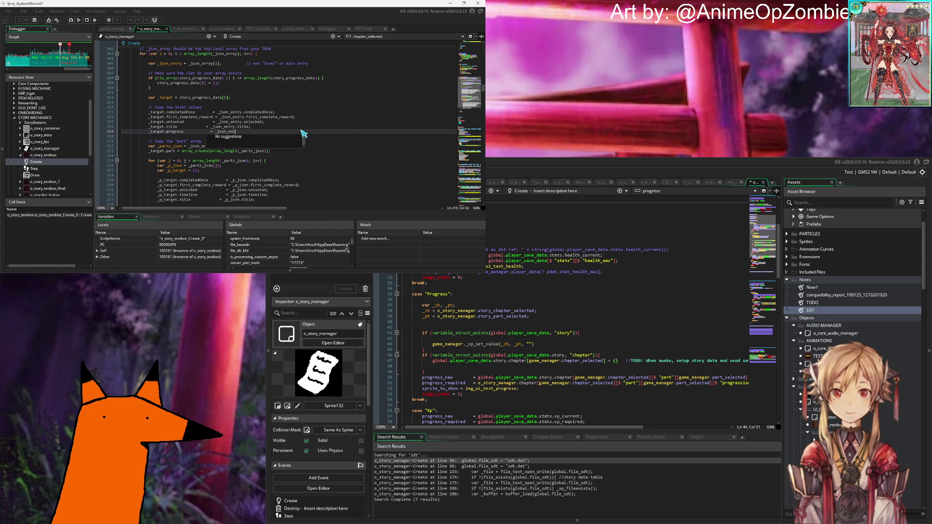
pyautogui.write('ry.progress;')
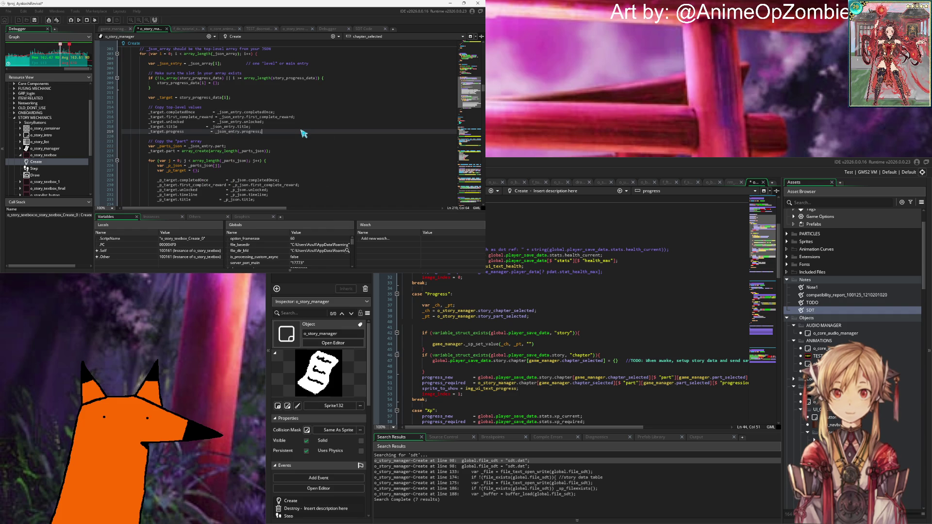
pyautogui.scroll(2, 304, 134)
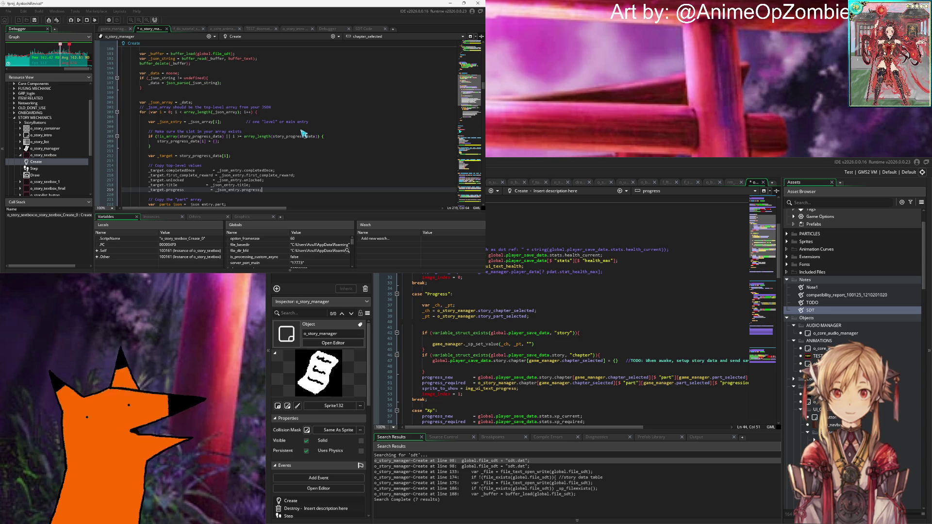
pyautogui.scroll(-2, 304, 134)
pyautogui.scroll(4, 304, 133)
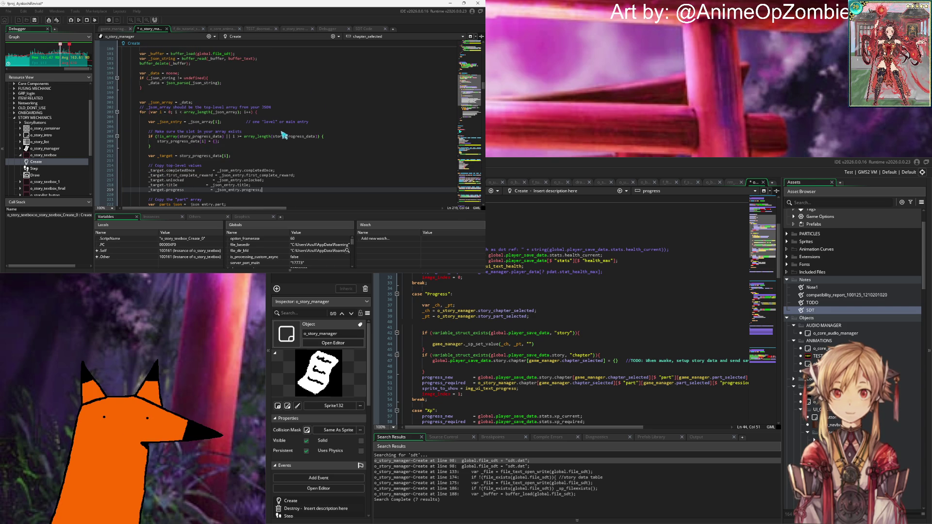
pyautogui.scroll(-8, 284, 134)
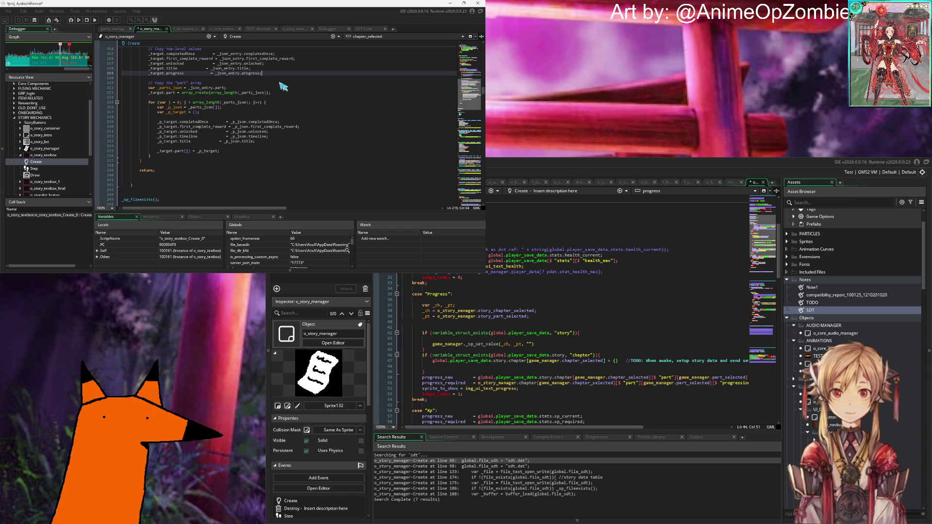
pyautogui.scroll(20, 282, 88)
pyautogui.scroll(4, 279, 90)
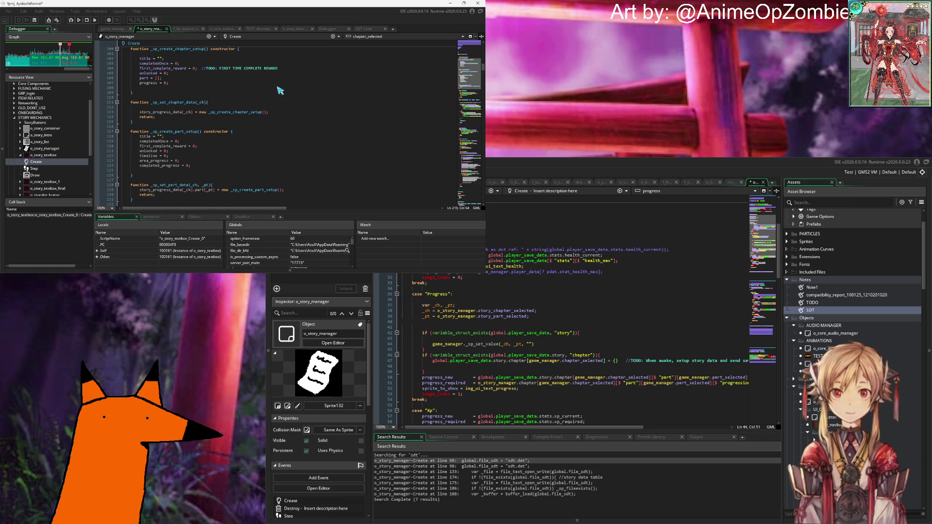
pyautogui.scroll(6, 280, 90)
pyautogui.scroll(-12, 280, 90)
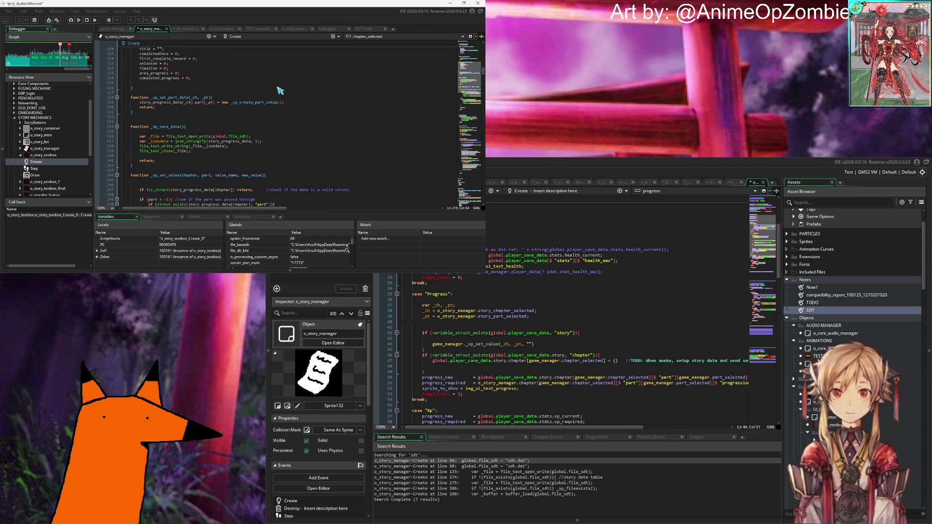
pyautogui.scroll(-20, 280, 90)
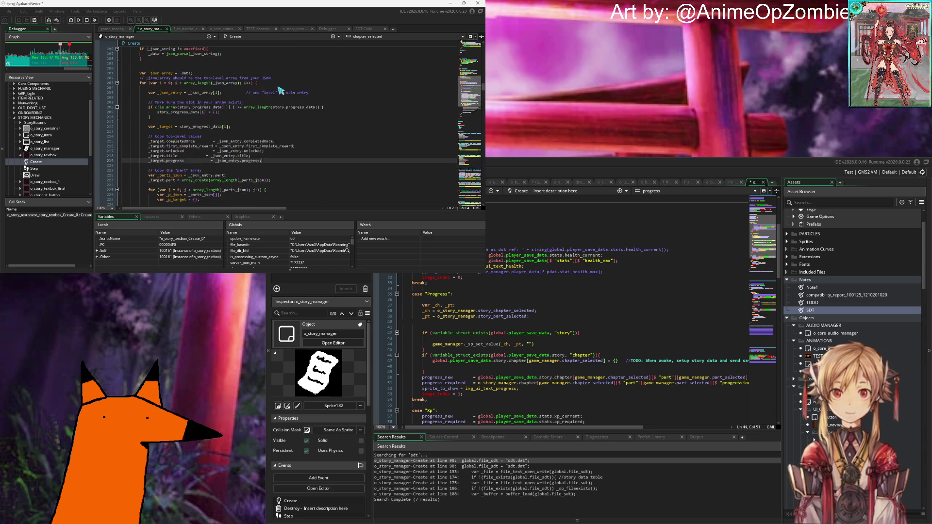
pyautogui.scroll(-4, 280, 90)
# Add _p_target.progress_area = _p_json.progress_area; and start a _p_target.progress_completion line.
pyautogui.click(307, 143)
pyautogui.write('_')
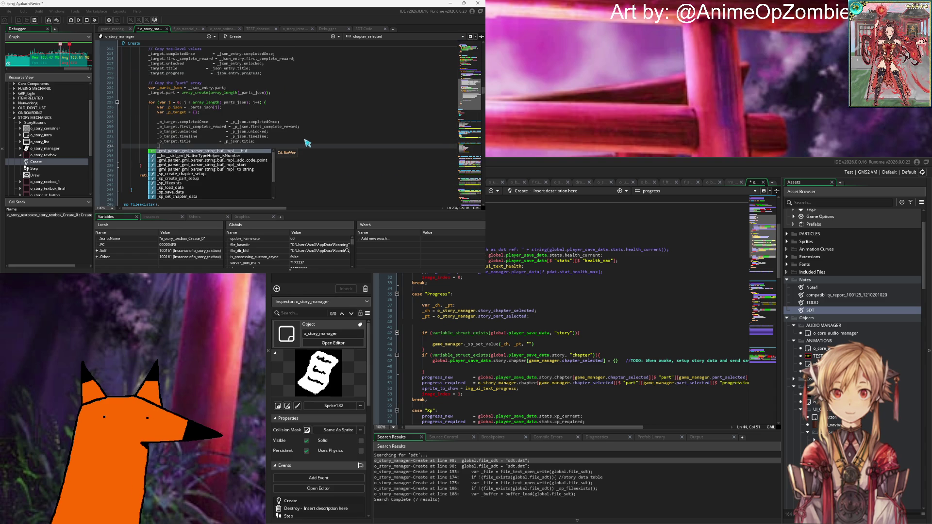
pyautogui.write('p_targ')
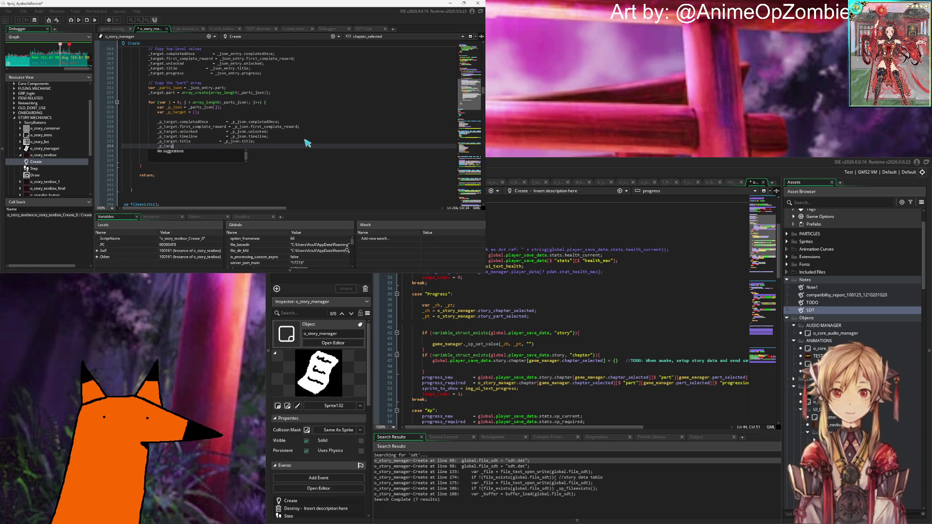
pyautogui.write('et.pro')
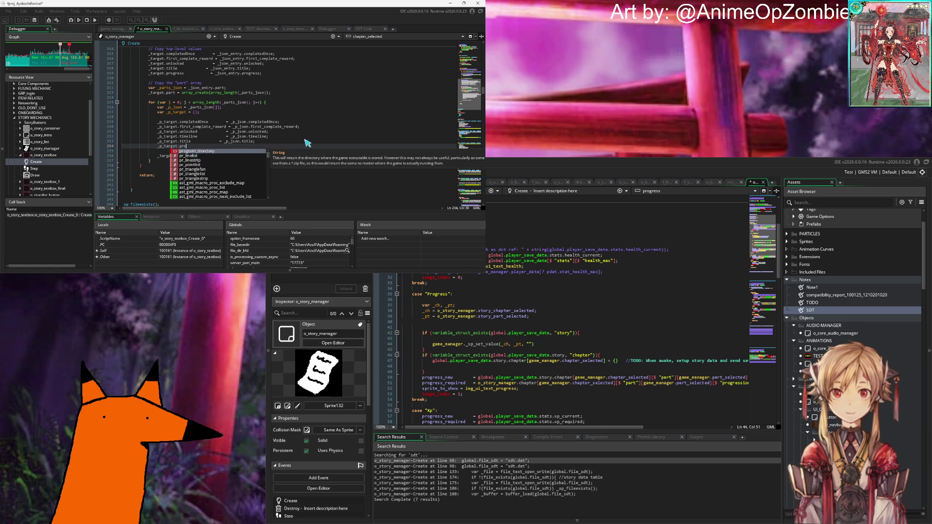
pyautogui.write('gress')
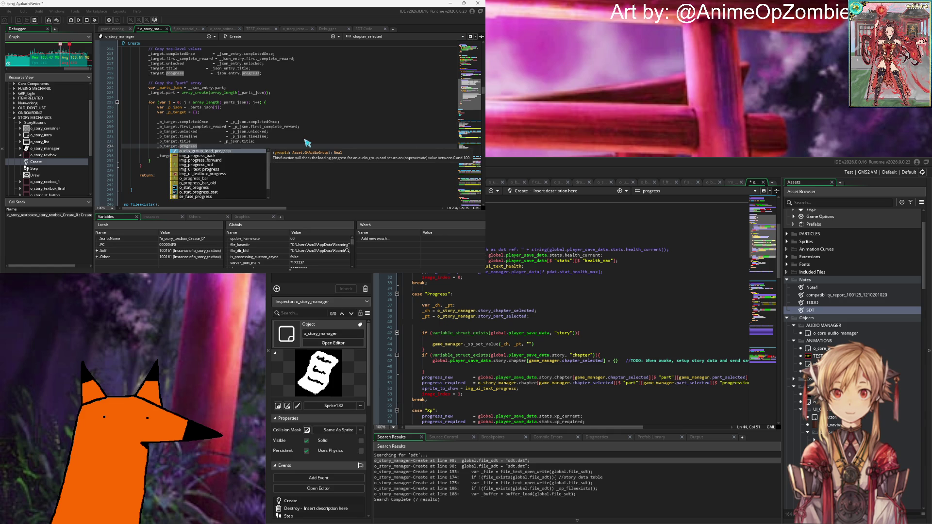
pyautogui.write('_area     ')
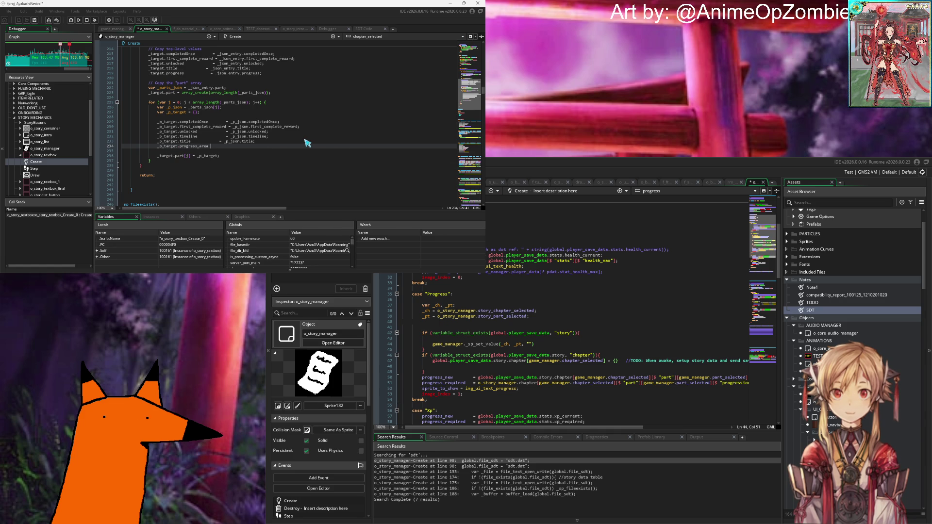
pyautogui.write('= _p_')
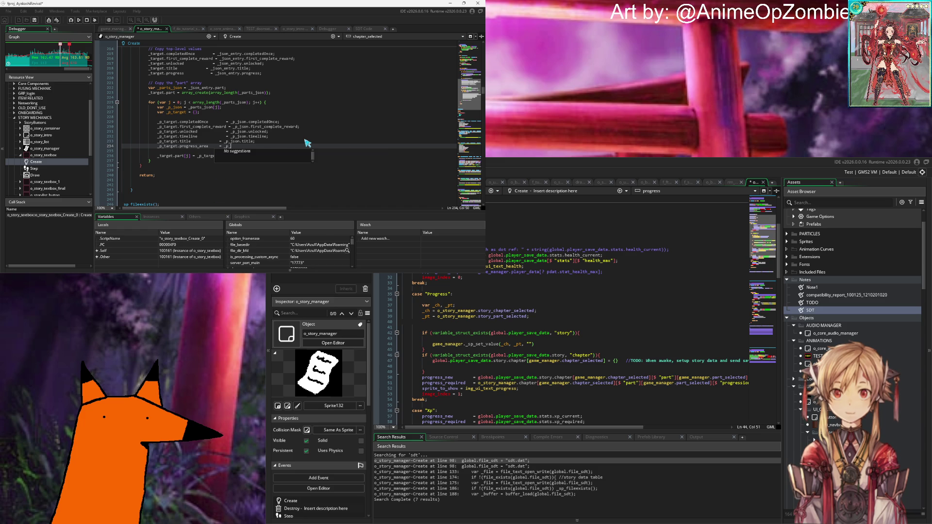
pyautogui.write('json.progress_area;')
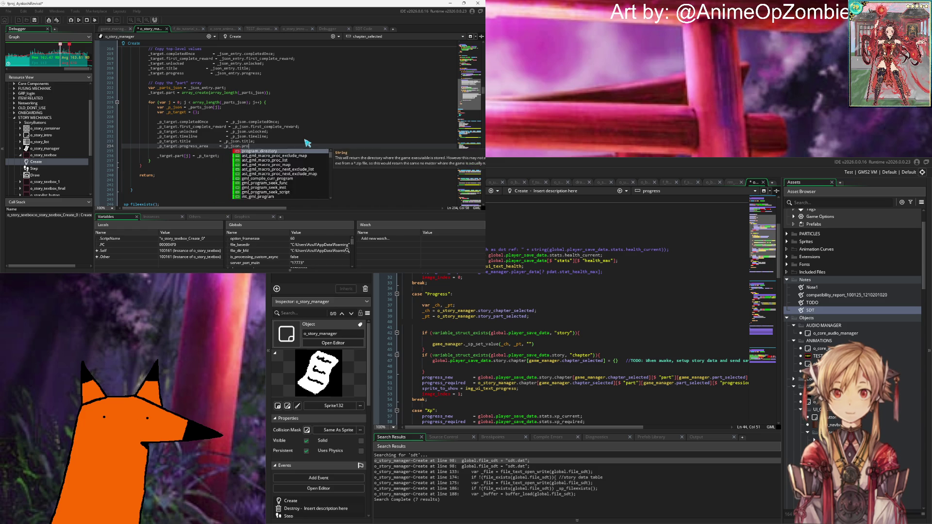
pyautogui.press('Return')
pyautogui.write('_')
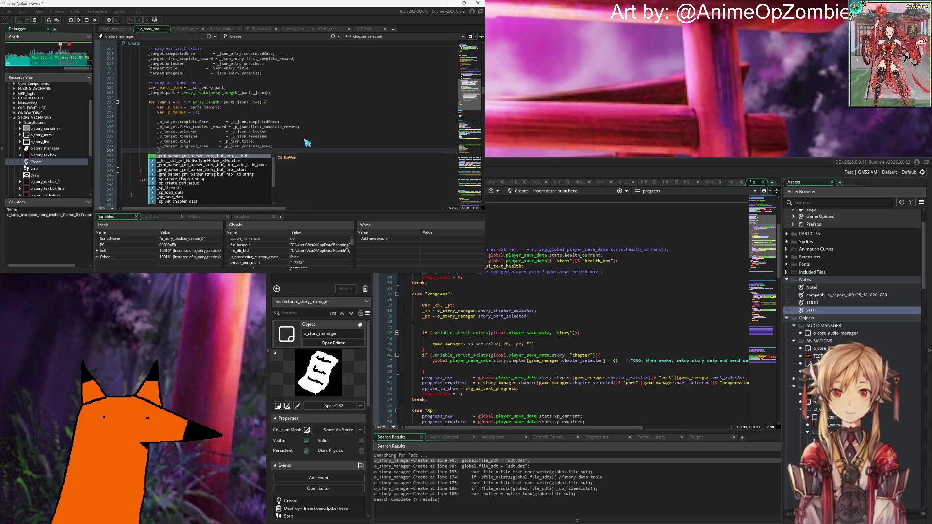
pyautogui.write('p_target.progress_')
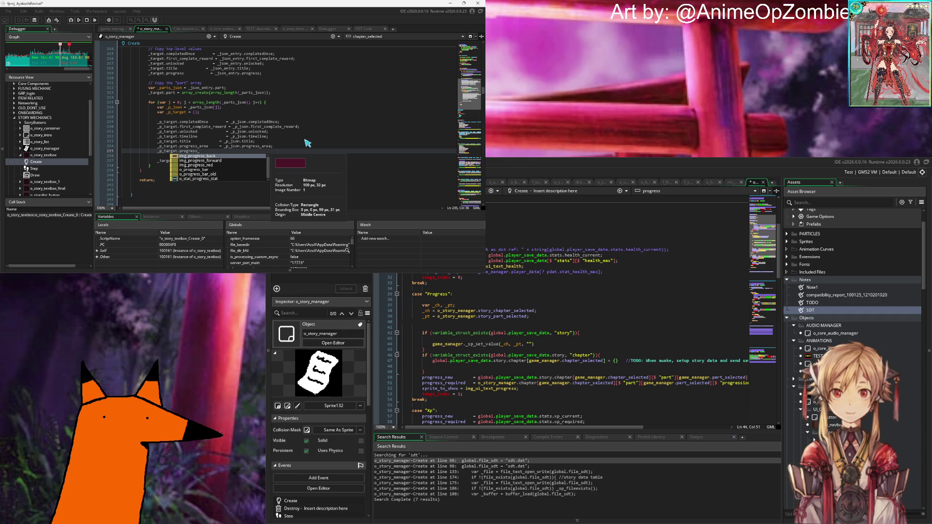
pyautogui.write('complete')
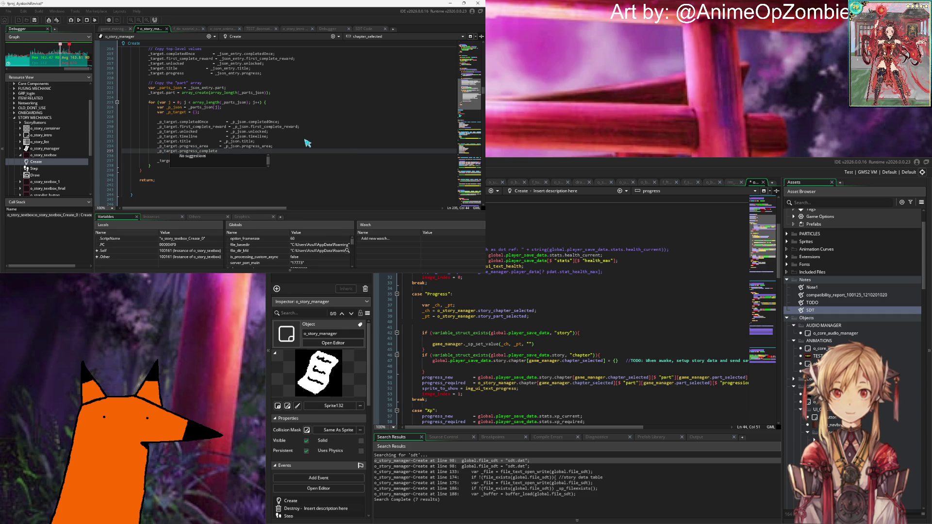
pyautogui.write('on')
pyautogui.scroll(20, 306, 142)
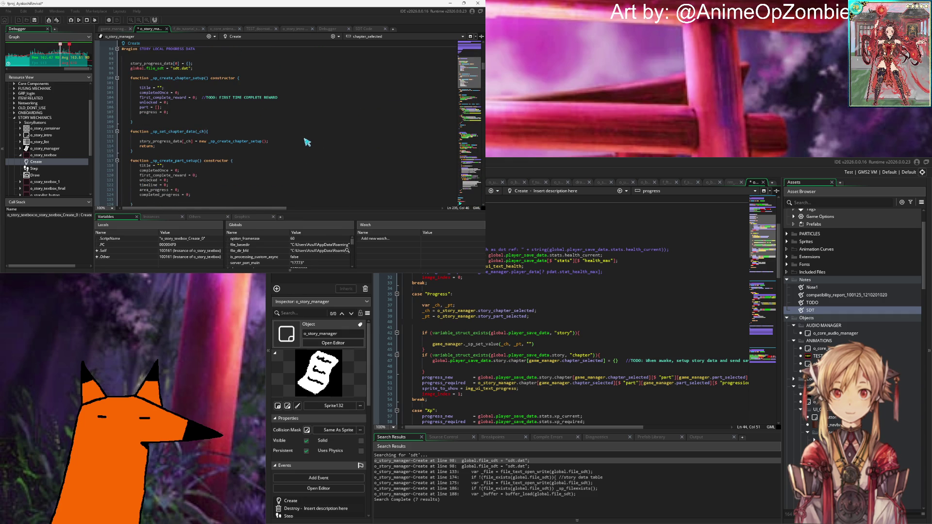
# Rename area_progress to progress_area and completed_progress to progress_completed in _sp_create_part_setup.
pyautogui.scroll(-4, 306, 142)
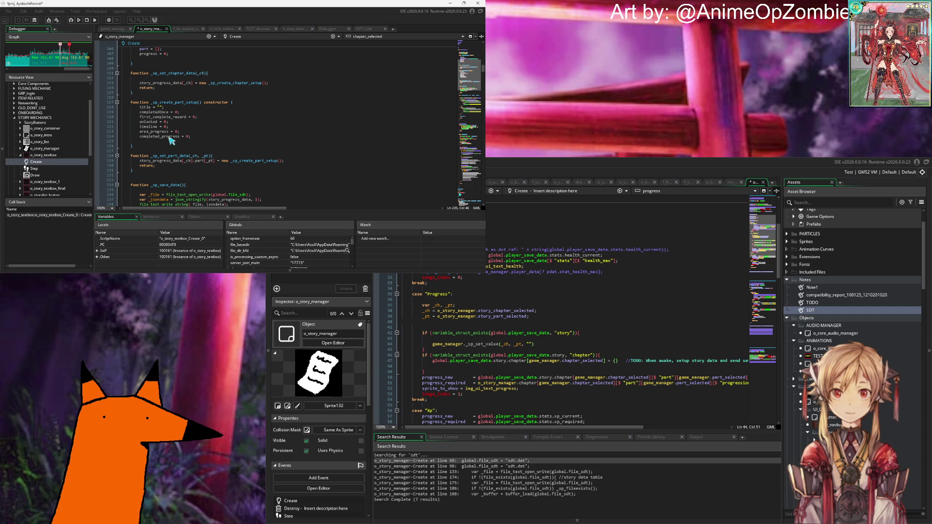
pyautogui.doubleClick(165, 132)
pyautogui.write('progress_area')
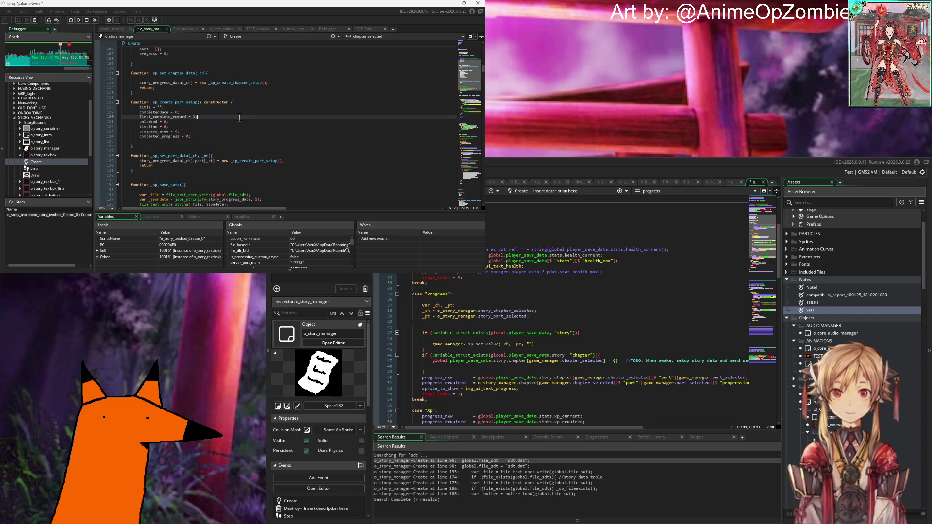
pyautogui.doubleClick(165, 136)
pyautogui.write('progress_complet')
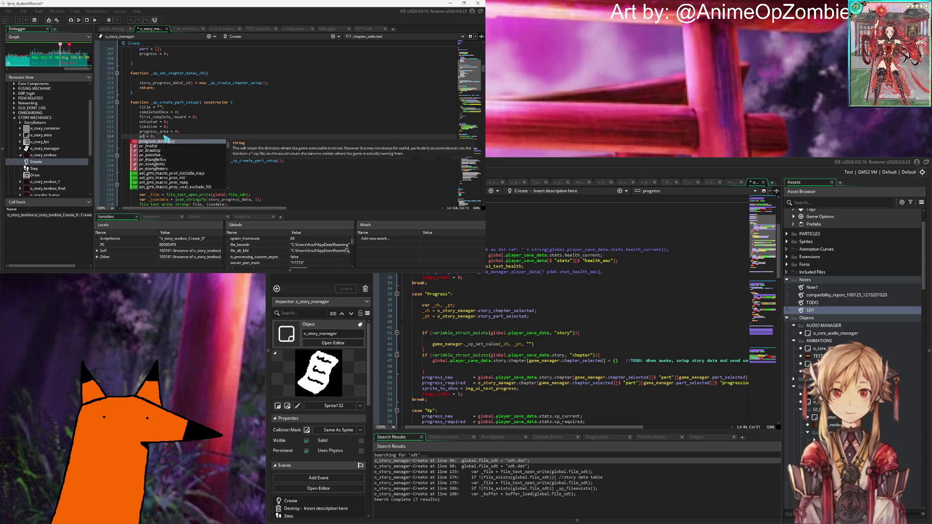
pyautogui.write('ed')
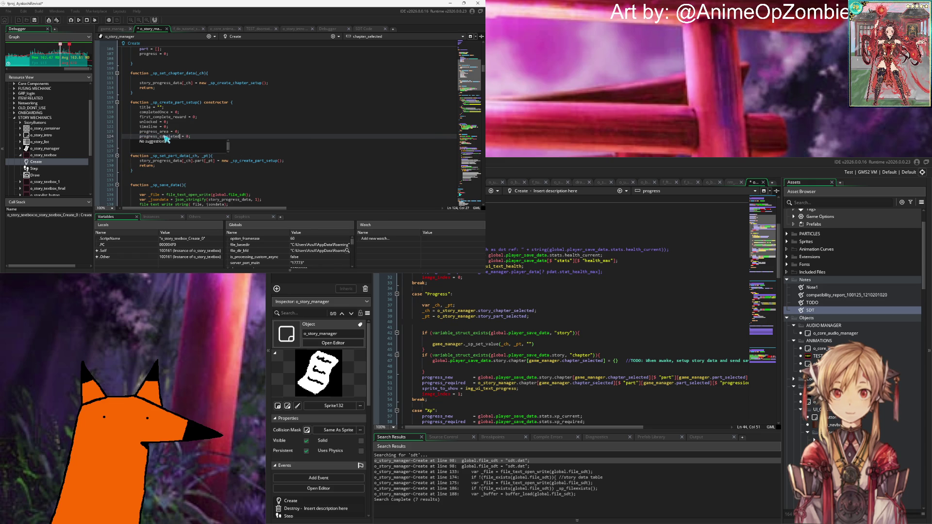
pyautogui.scroll(-2, 197, 126)
# Change the loader line to _p_target.progress_completed = _p_json.progress_completed;.
pyautogui.click(269, 156)
pyautogui.scroll(-10, 269, 157)
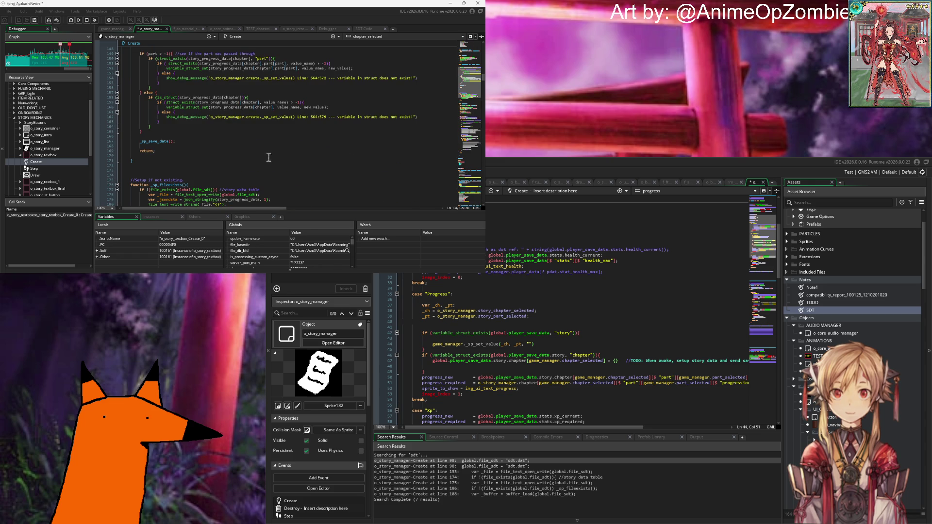
pyautogui.scroll(-18, 227, 125)
pyautogui.scroll(-6, 228, 125)
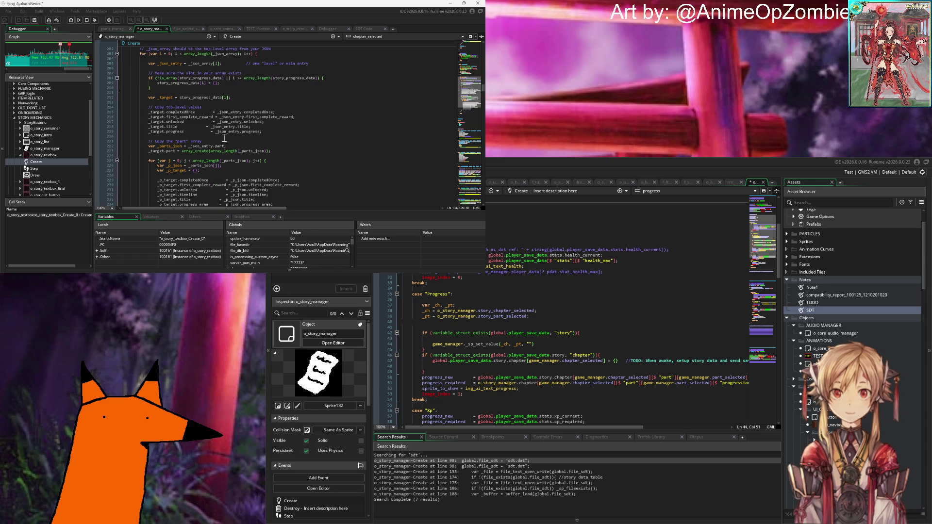
pyautogui.click(234, 153)
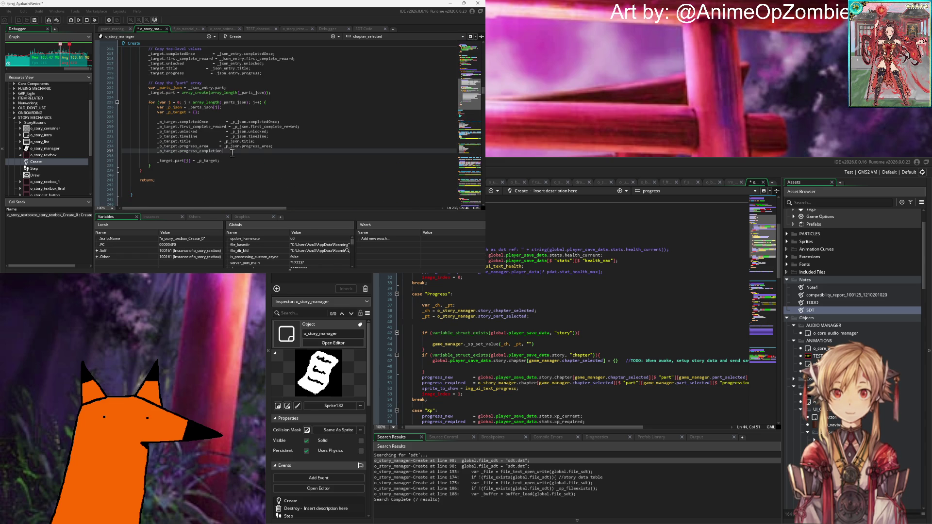
pyautogui.press('BackSpace')
pyautogui.press('BackSpace')
pyautogui.press('BackSpace')
pyautogui.write('ed = _p_j')
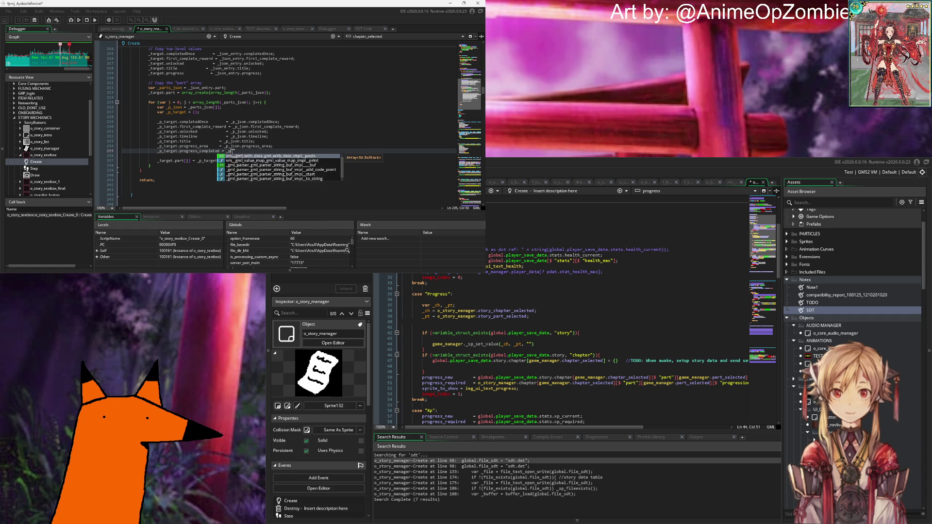
pyautogui.write('son.pr')
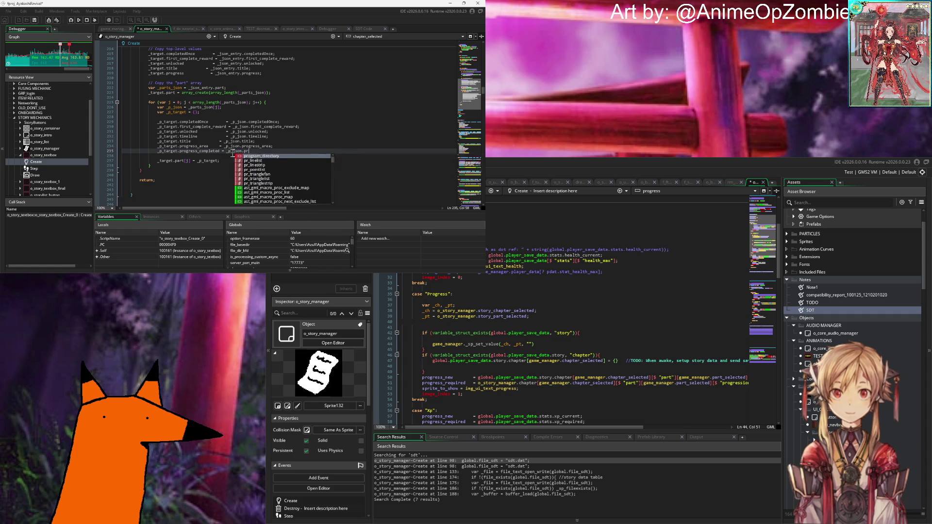
pyautogui.write("ogress_completed';")
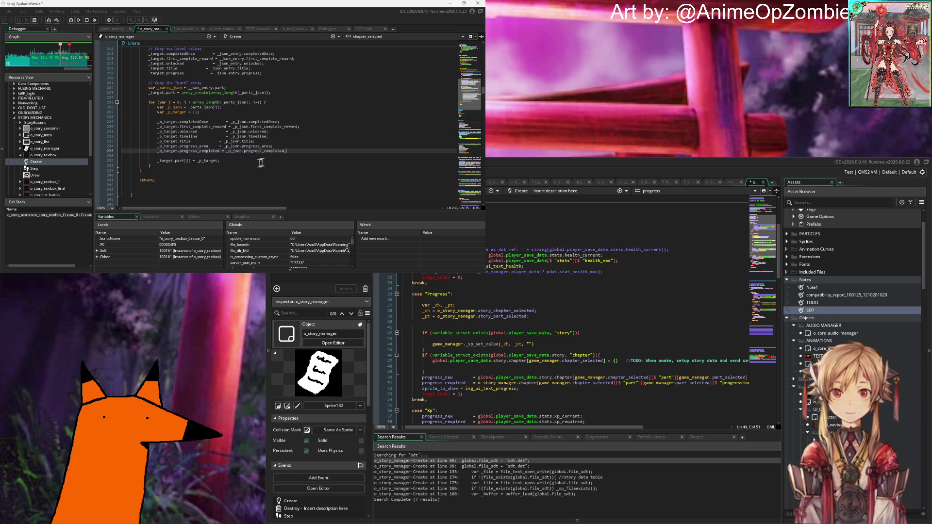
pyautogui.scroll(-4, 271, 159)
pyautogui.click(227, 113)
# Save the project and review the progress_completed copy line in the loader.
pyautogui.hotkey('ctrl', 's')
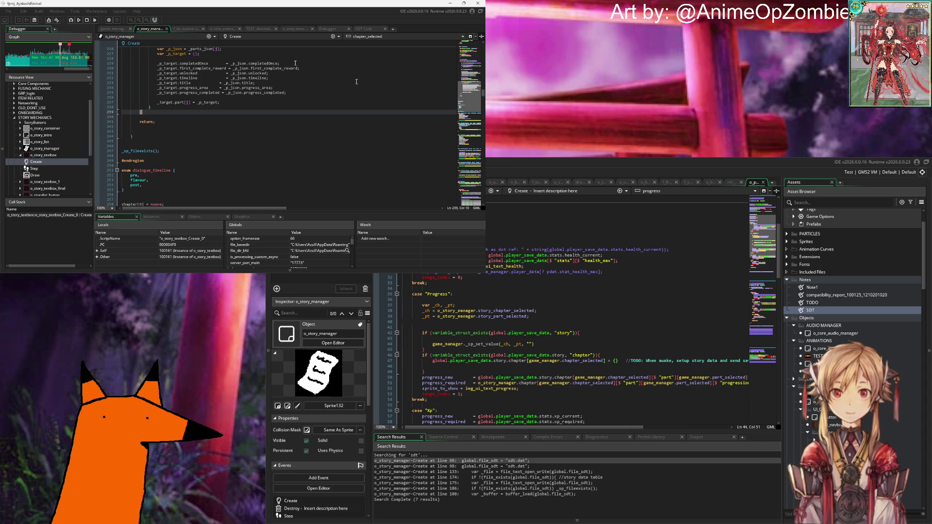
pyautogui.scroll(2, 182, 115)
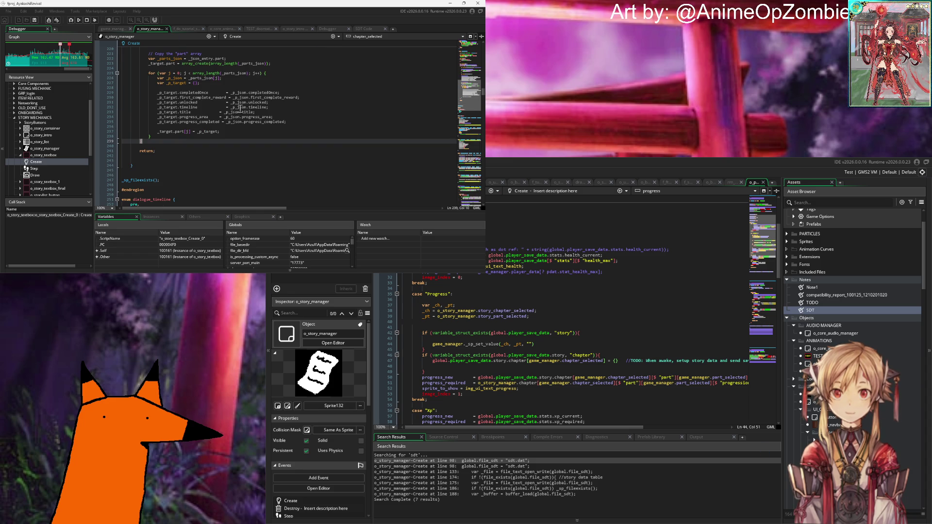
pyautogui.click(323, 128)
pyautogui.click(310, 123)
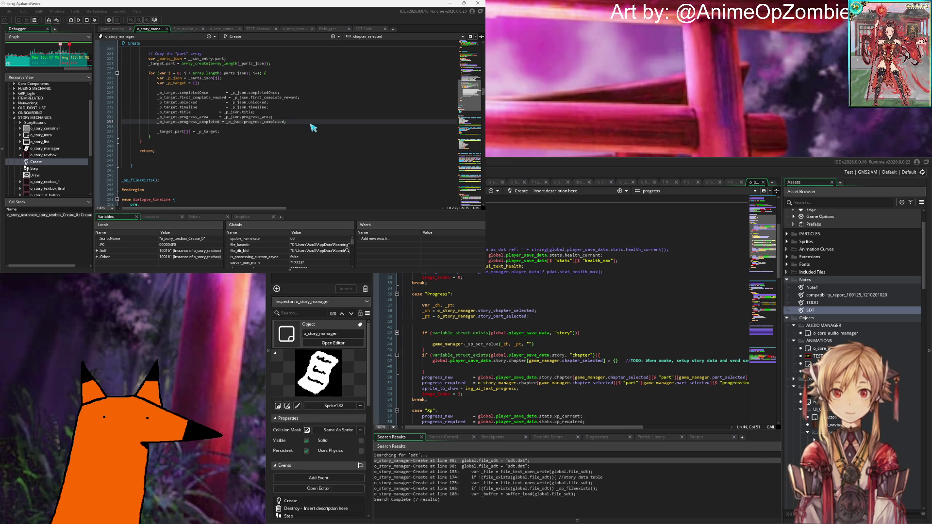
pyautogui.click(174, 140)
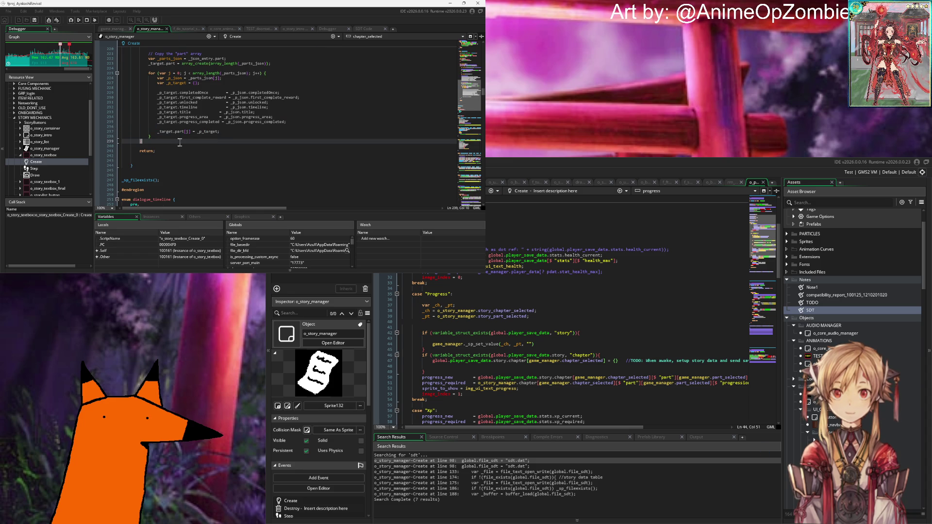
pyautogui.scroll(6, 186, 141)
pyautogui.scroll(-6, 194, 141)
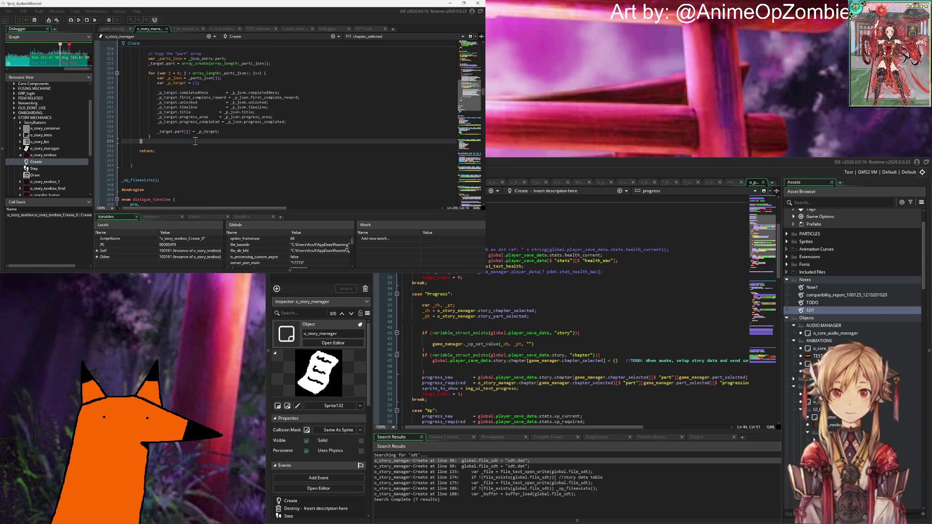
pyautogui.click(237, 134)
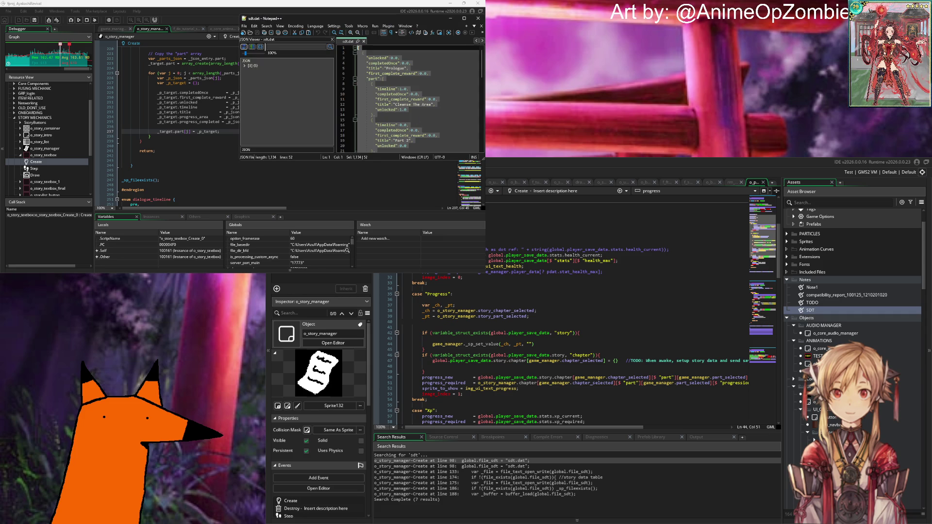
# Close the active window with Alt+F4 to return to the game code.
pyautogui.hotkey('alt', 'F4')
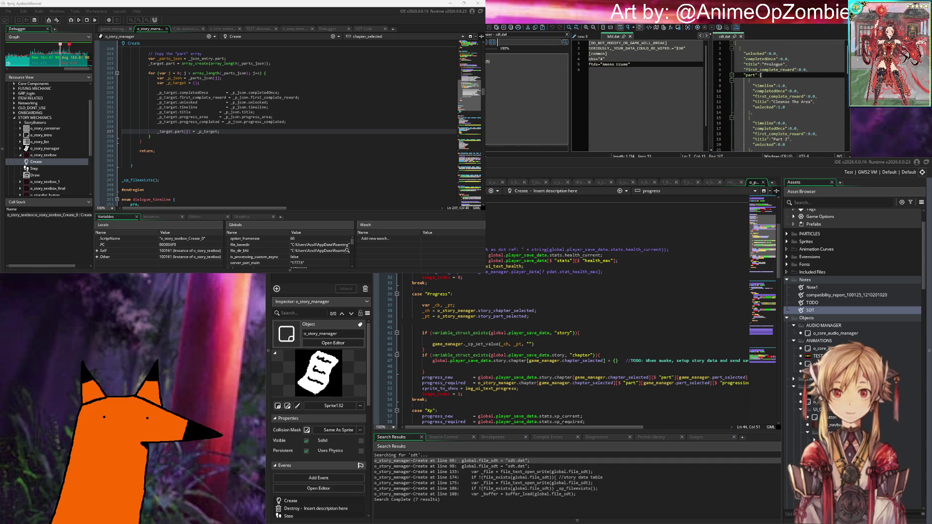
# Check sdt.dat's chapter entry, then build and run the game with F5.
pyautogui.click(799, 69)
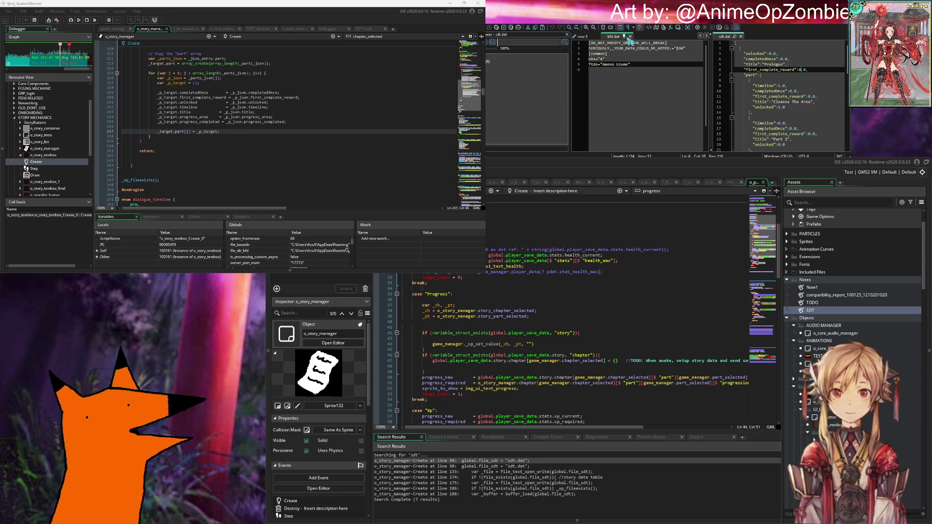
pyautogui.click(554, 300)
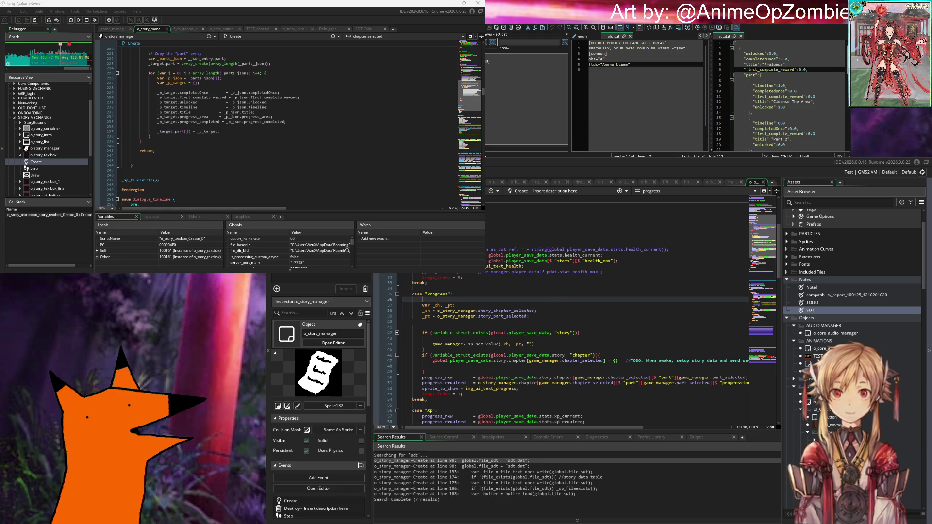
pyautogui.click(507, 284)
pyautogui.press('F5')
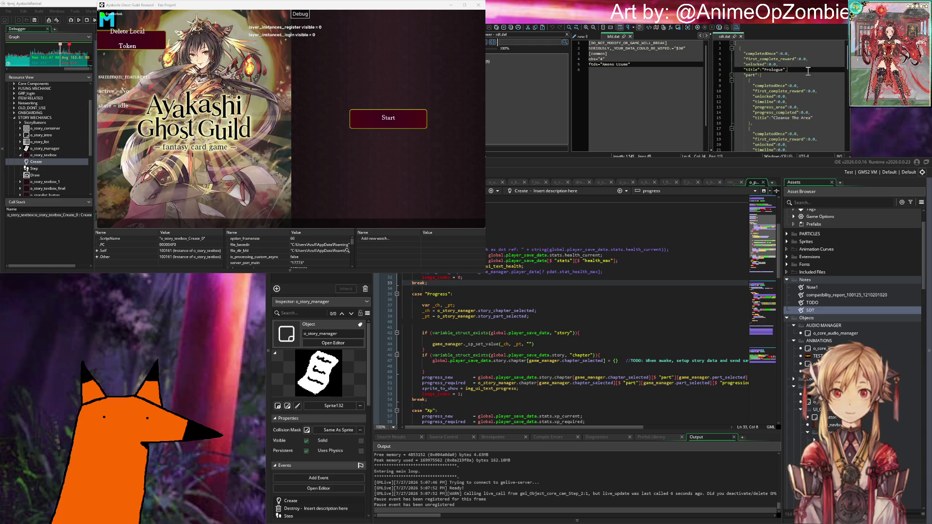
# Start the game, log in, and dismiss the save-data message boxes.
pyautogui.click(809, 113)
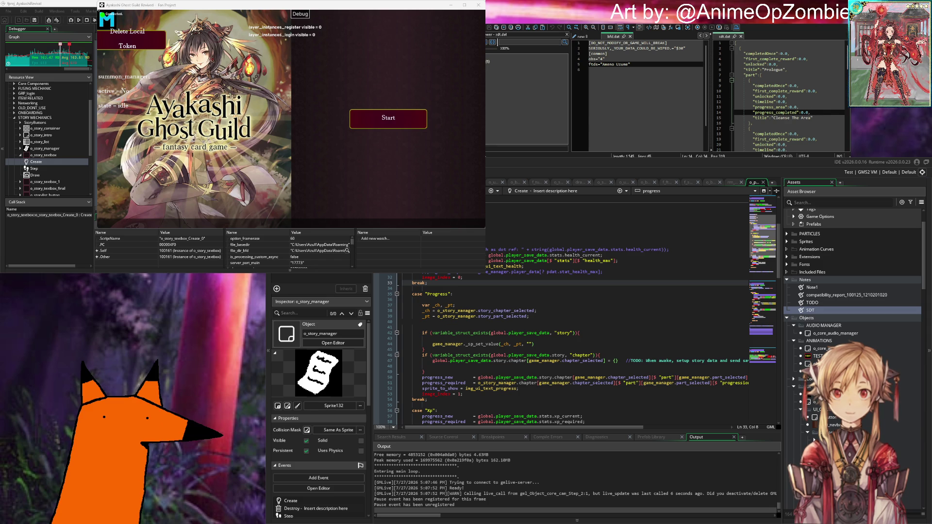
pyautogui.click(369, 118)
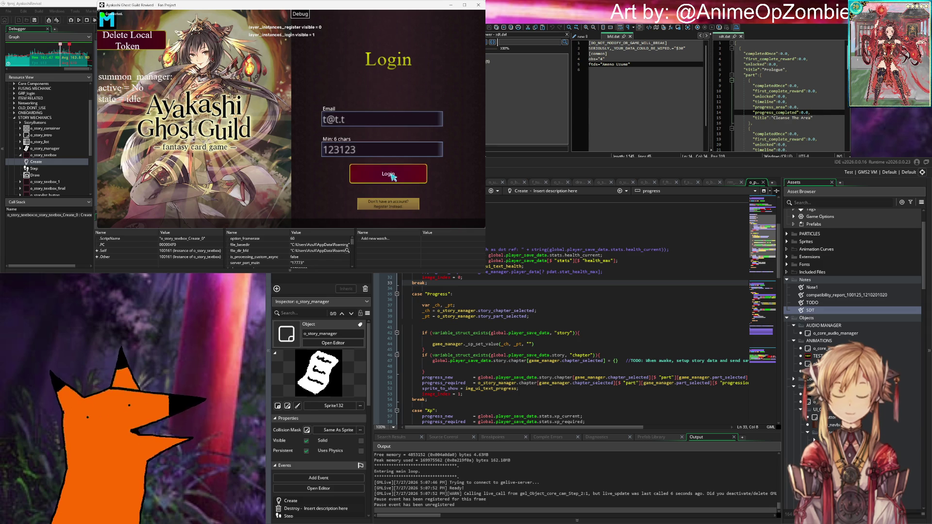
pyautogui.click(292, 202)
pyautogui.click(291, 160)
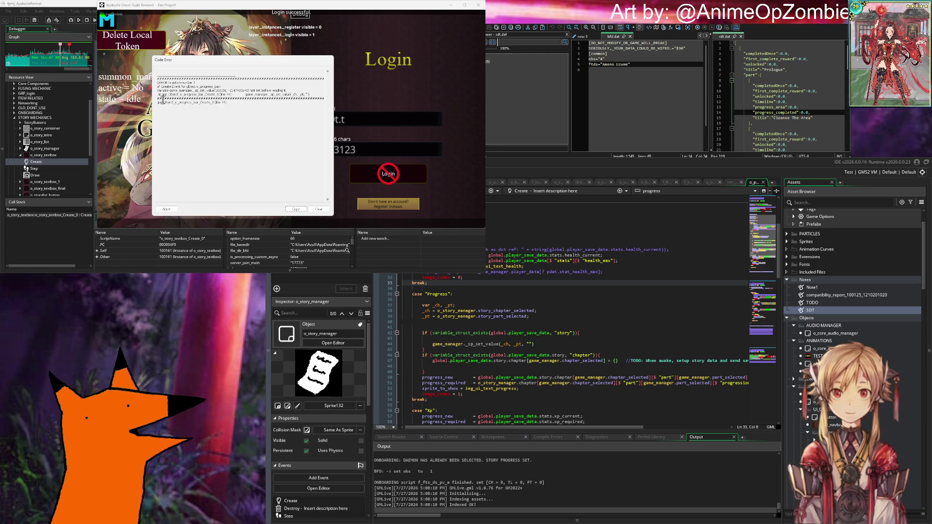
# Inspect the _sp_set_value error at o_progress_bar Create line 44, then abort the run.
pyautogui.moveTo(157, 95); pyautogui.dragTo(319, 94)
pyautogui.click(319, 94)
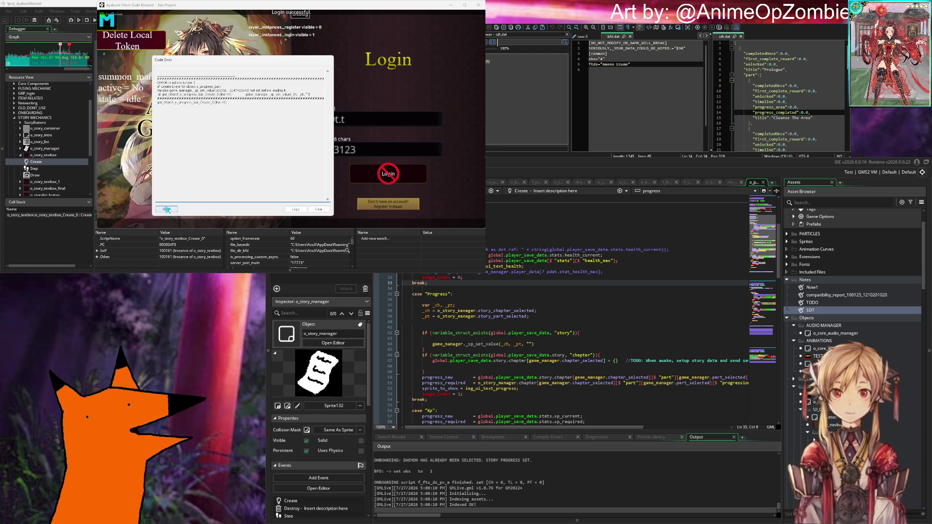
pyautogui.click(166, 209)
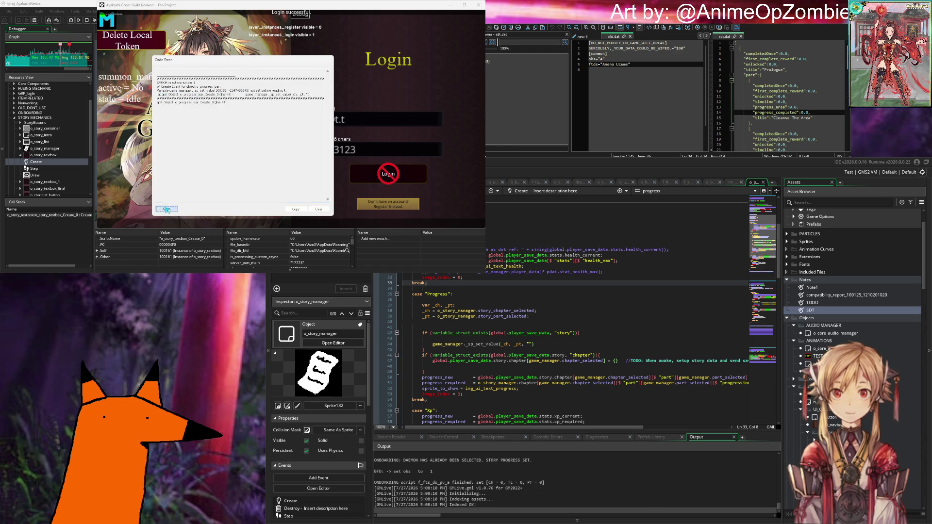
pyautogui.click(422, 300)
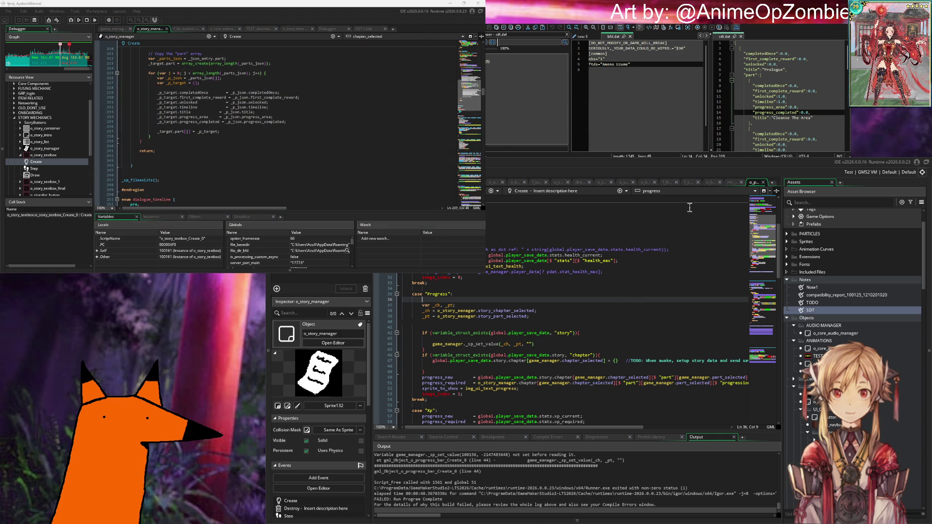
# In o_progress_bar's Create event, type progress_area inside the empty quotes of line 44's _sp_set_value call.
pyautogui.scroll(-5, 873, 313)
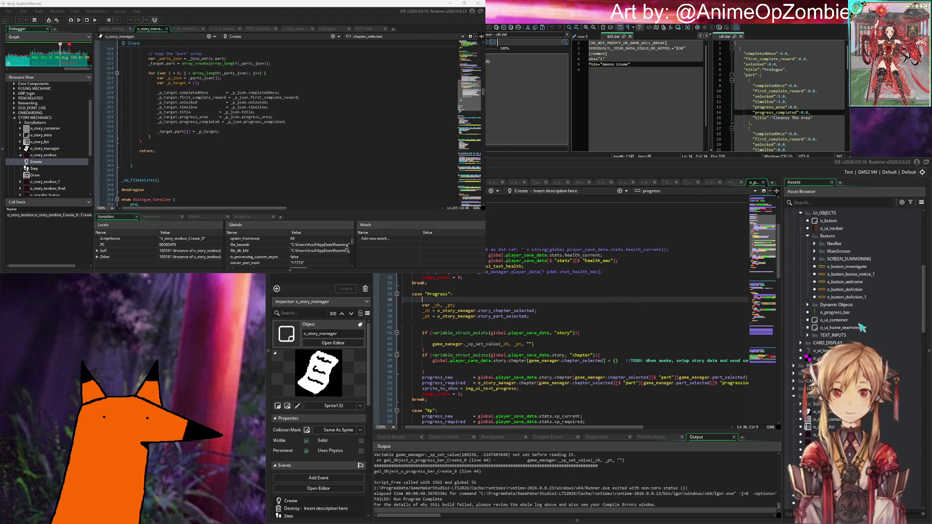
pyautogui.click(848, 314)
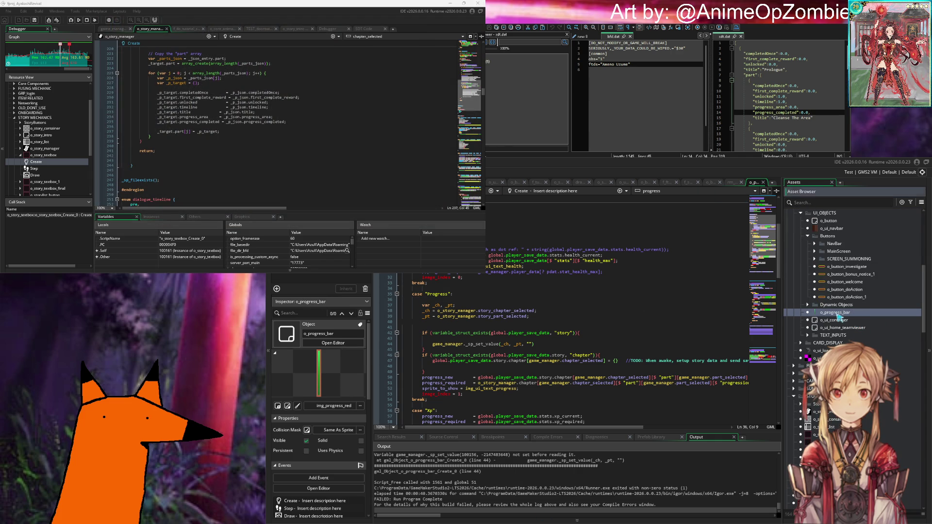
pyautogui.click(552, 331)
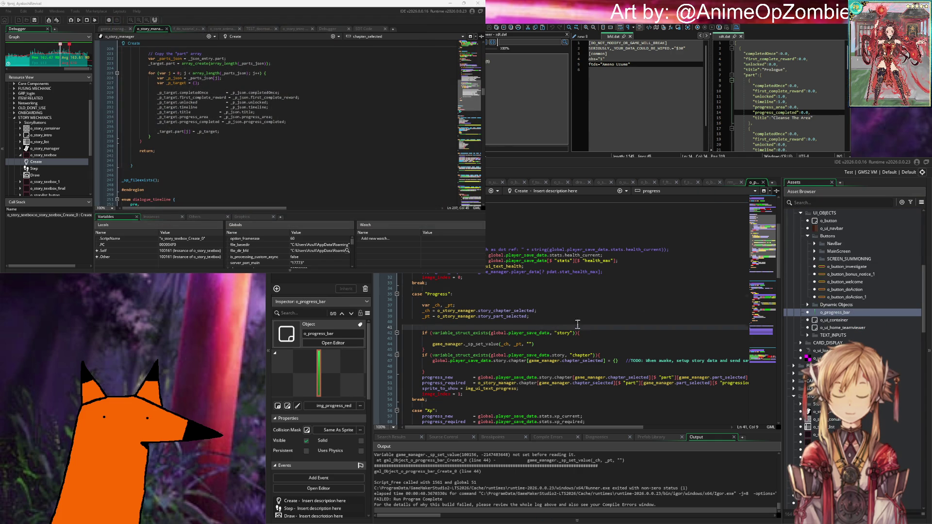
pyautogui.scroll(-4, 561, 347)
pyautogui.click(531, 279)
pyautogui.press('Left')
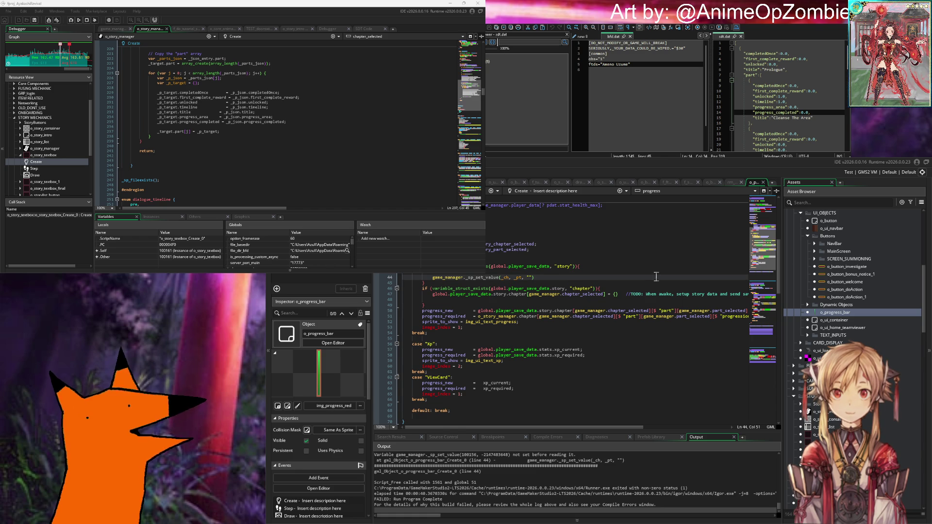
pyautogui.write('progre')
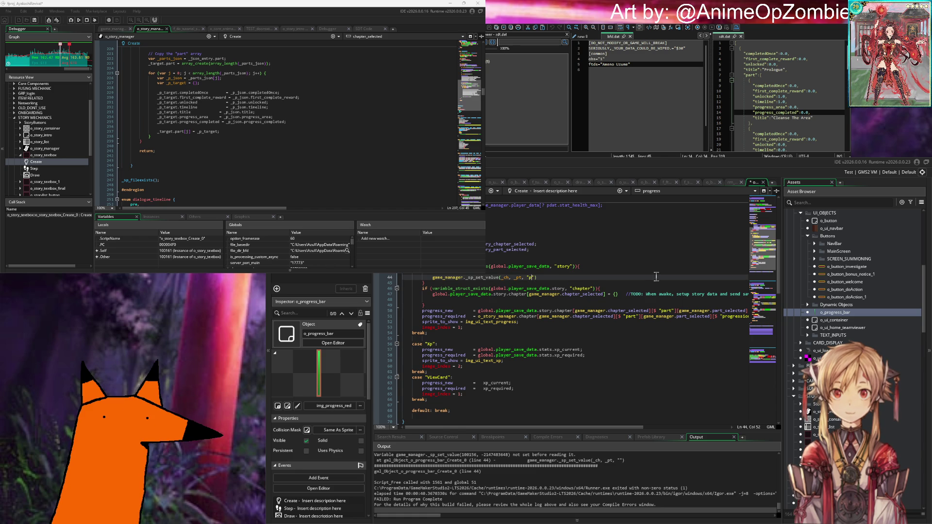
pyautogui.write('ss_area')
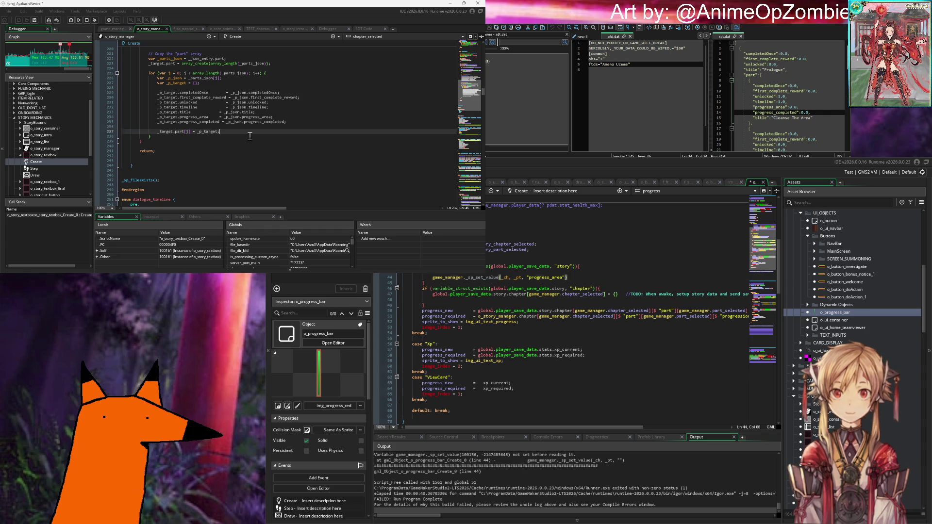
pyautogui.scroll(-6, 250, 135)
pyautogui.scroll(10, 249, 136)
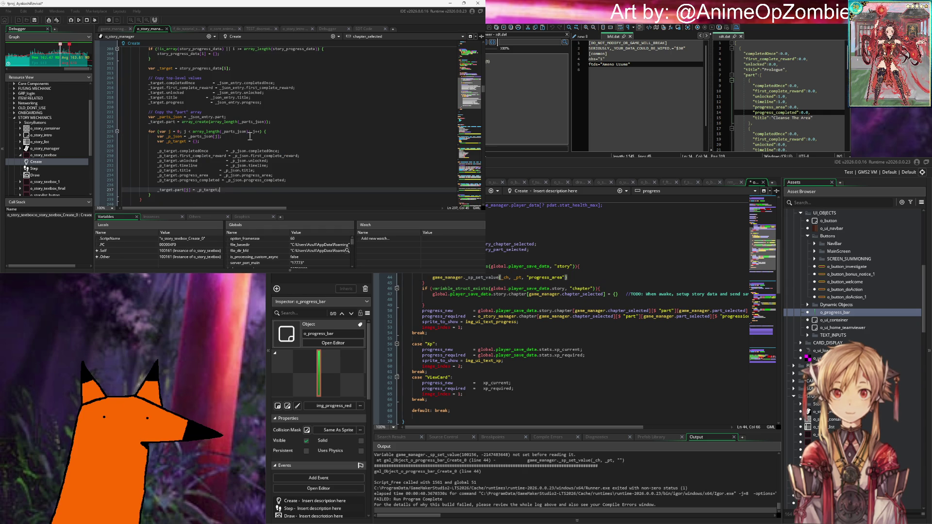
pyautogui.scroll(18, 250, 136)
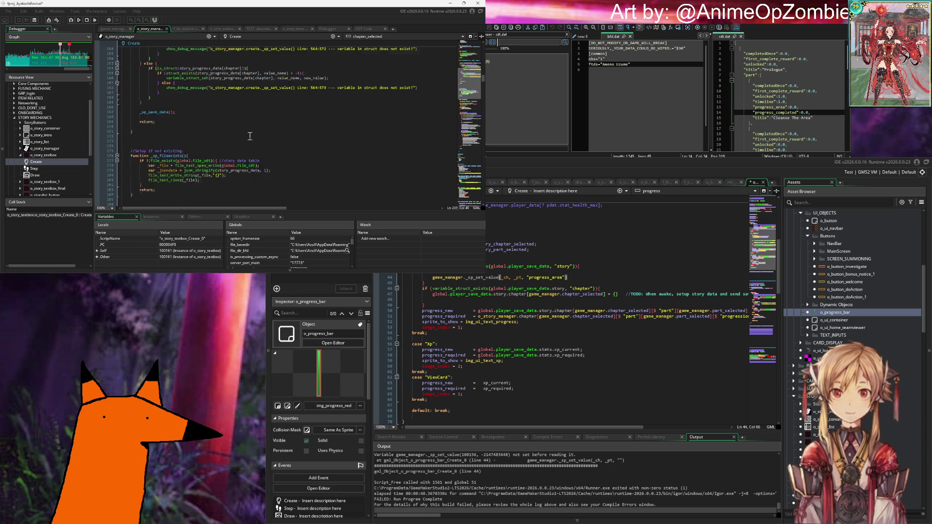
pyautogui.scroll(-14, 250, 136)
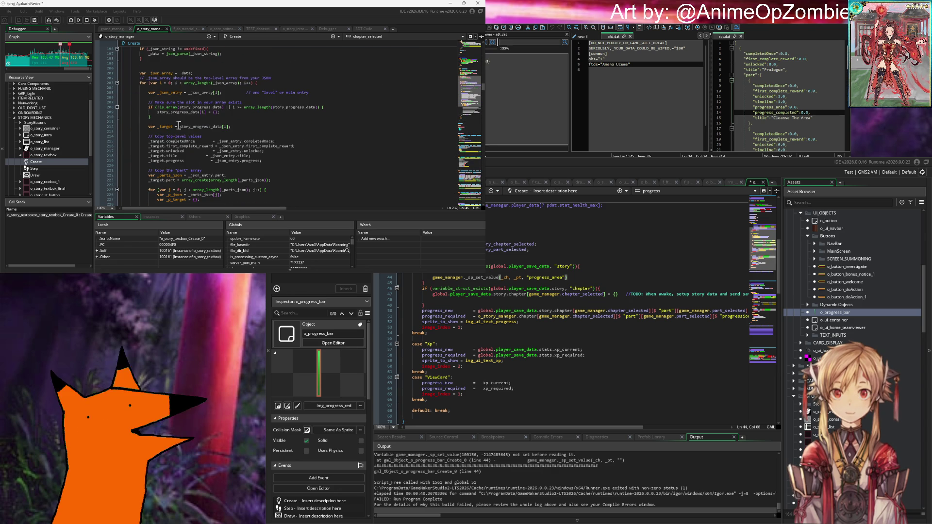
pyautogui.doubleClick(284, 108)
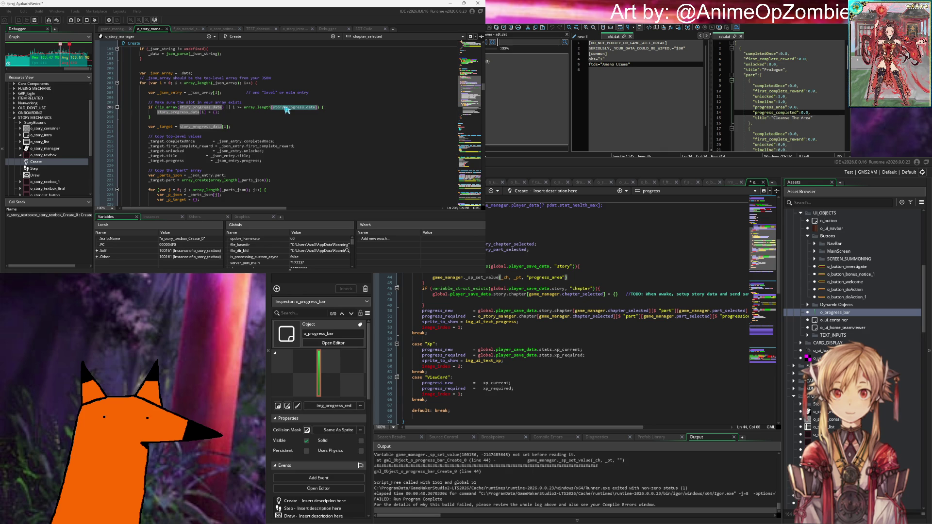
pyautogui.click(245, 122)
pyautogui.scroll(-8, 245, 123)
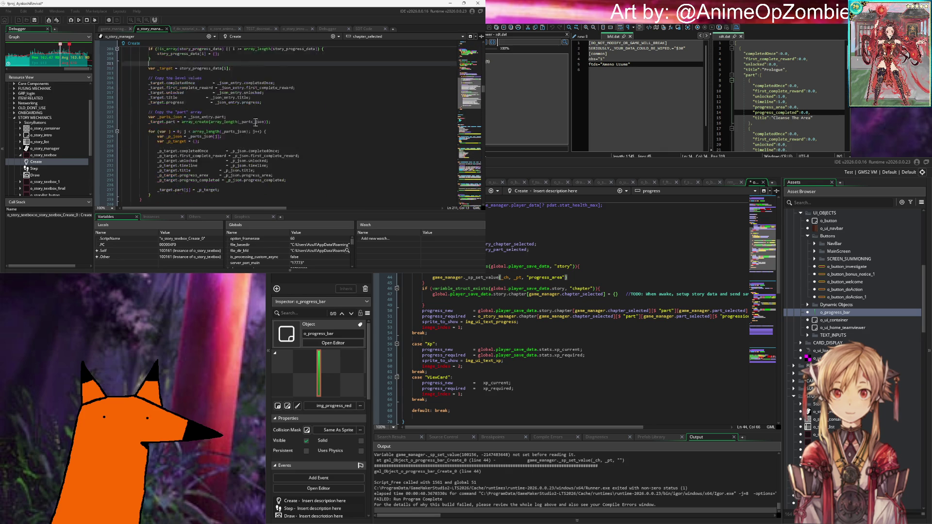
pyautogui.scroll(4, 255, 124)
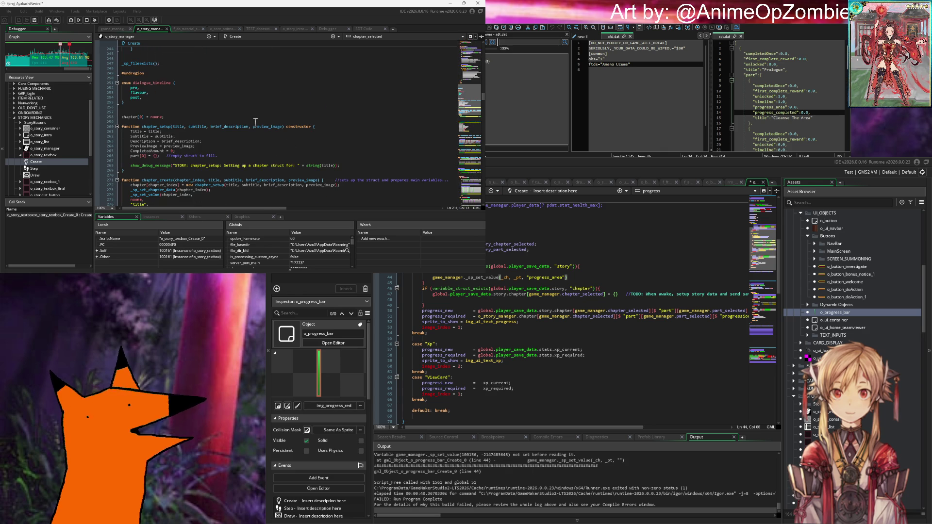
pyautogui.scroll(8, 256, 123)
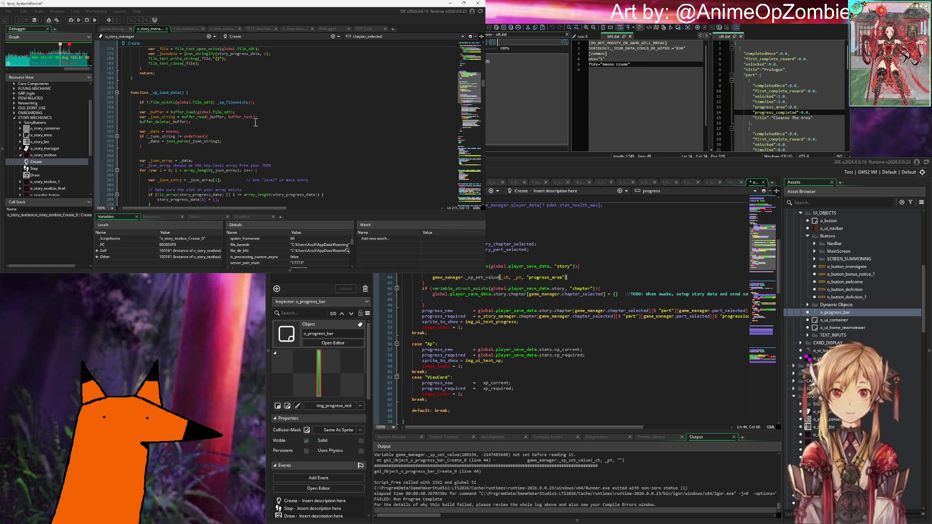
pyautogui.scroll(-2, 256, 123)
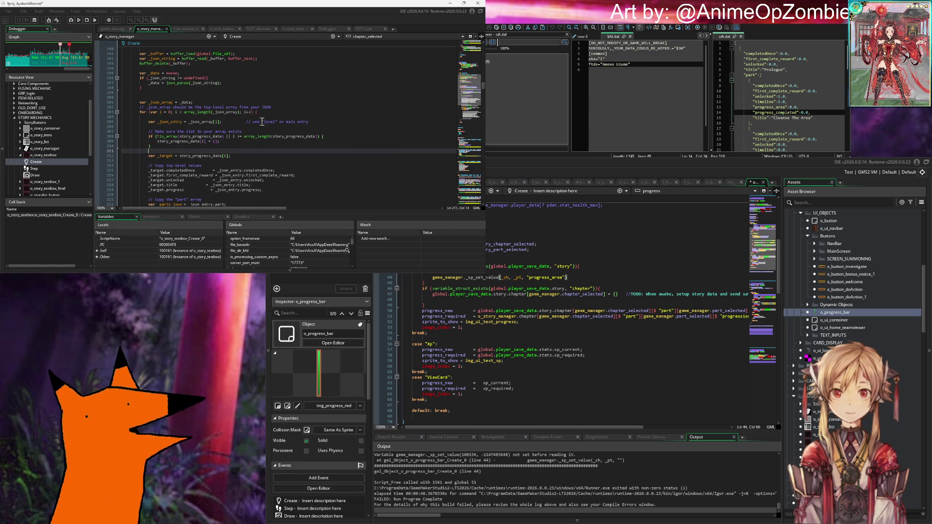
pyautogui.scroll(6, 262, 121)
pyautogui.scroll(14, 262, 121)
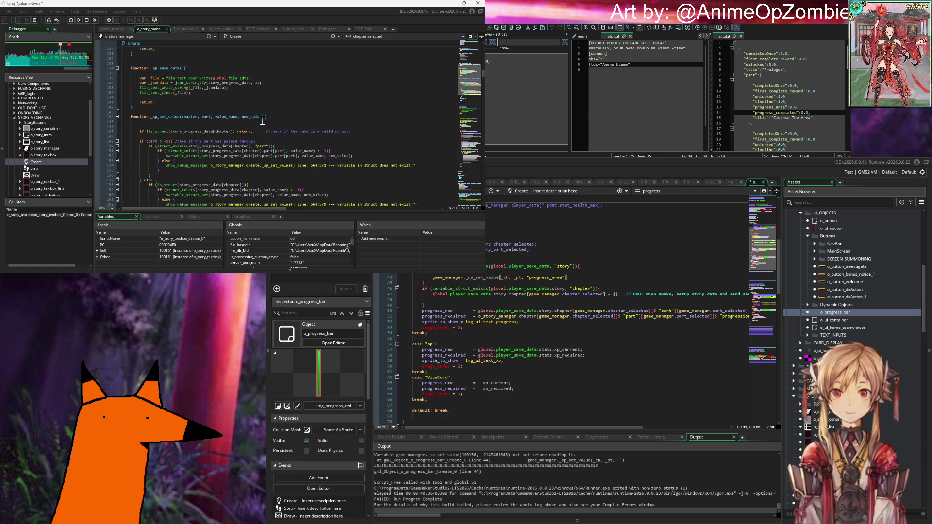
pyautogui.scroll(4, 262, 120)
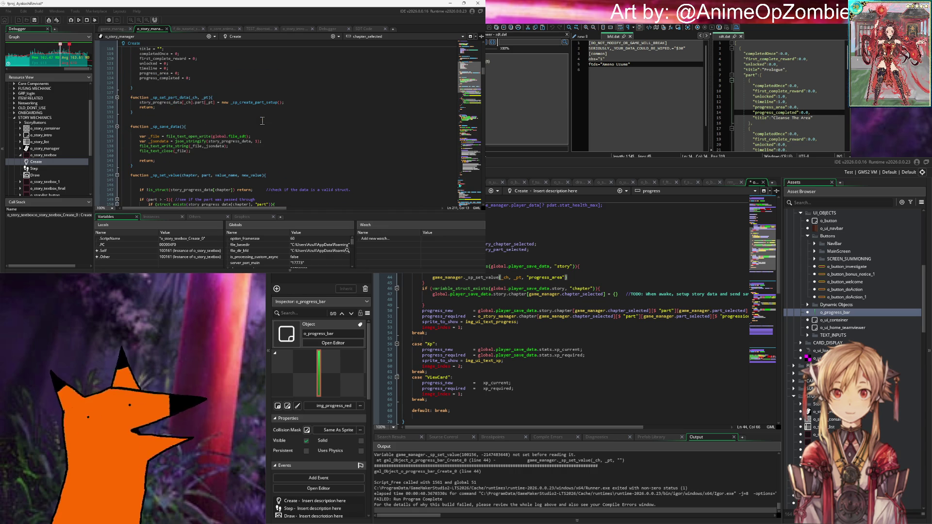
pyautogui.scroll(6, 262, 120)
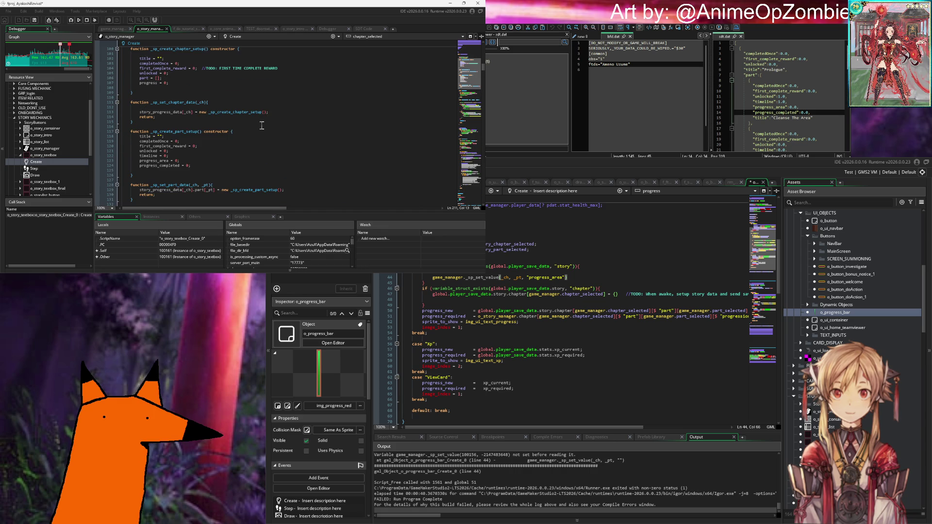
pyautogui.scroll(-8, 259, 128)
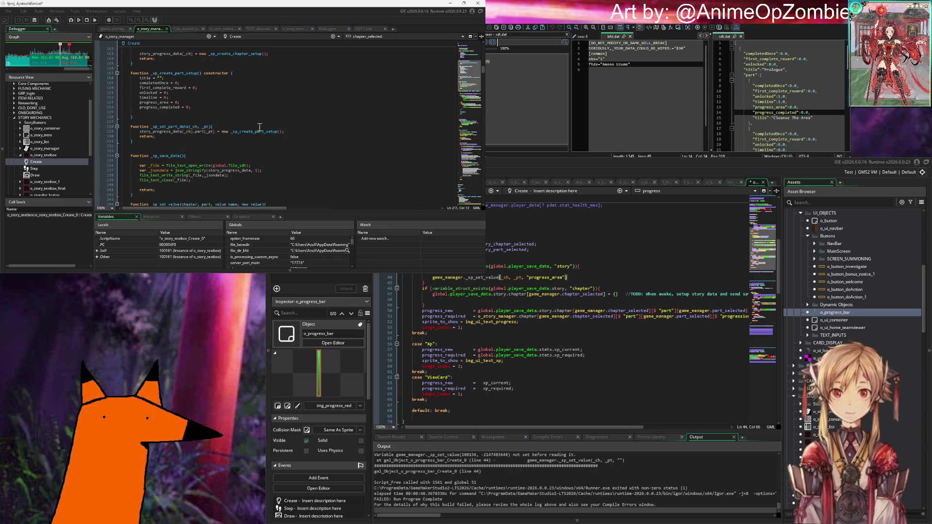
pyautogui.scroll(-20, 260, 127)
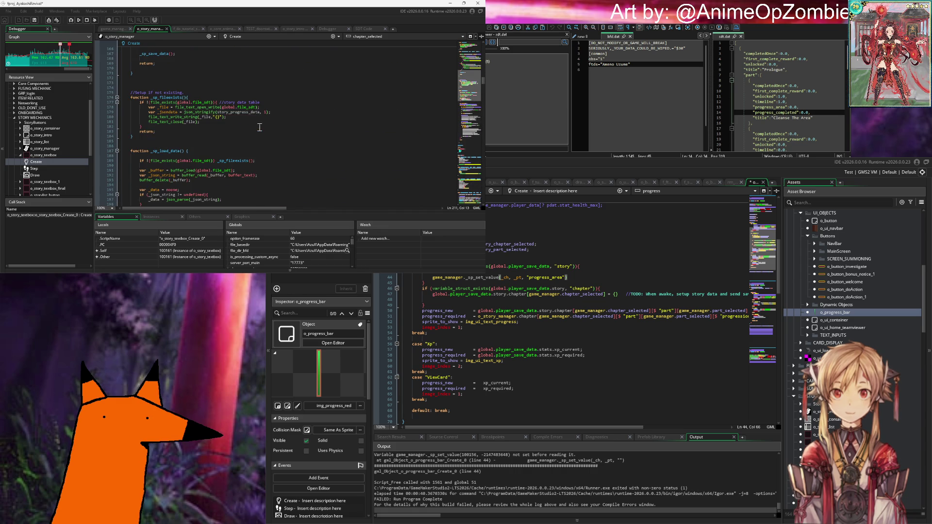
pyautogui.scroll(-14, 259, 127)
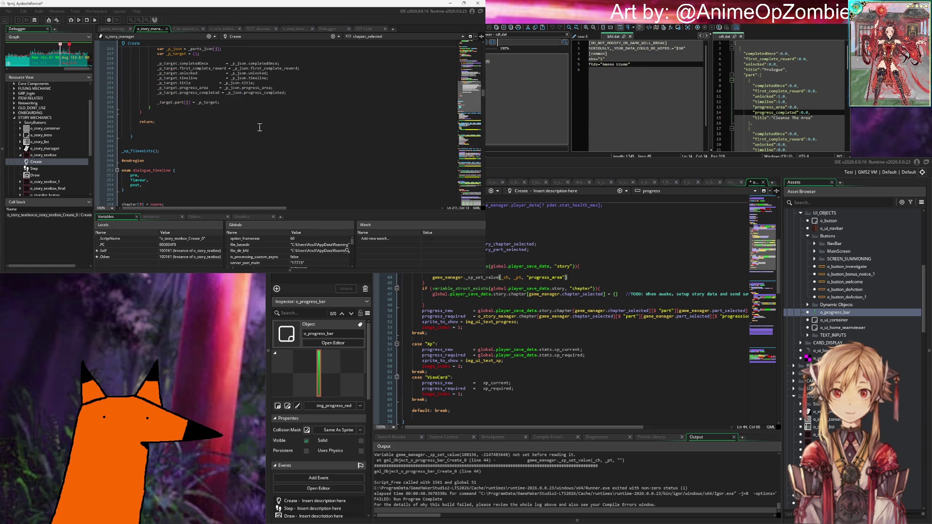
pyautogui.scroll(-4, 259, 127)
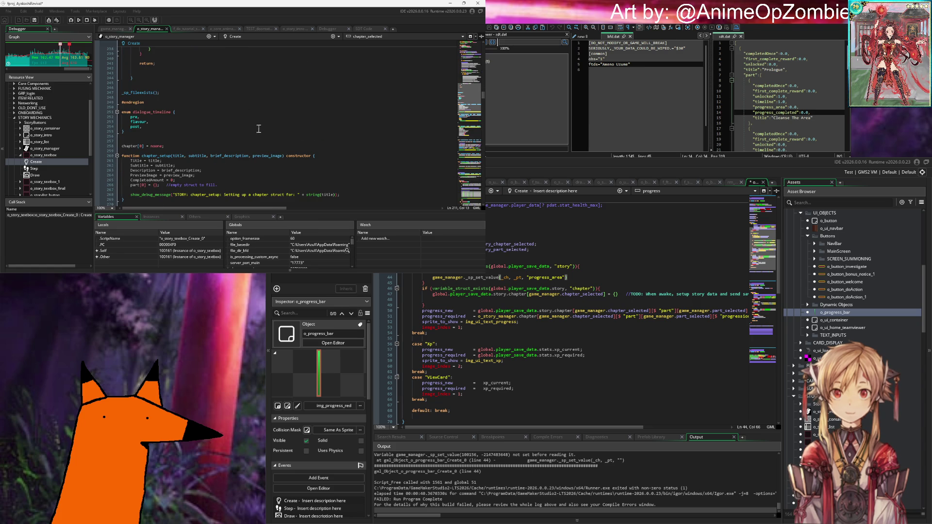
pyautogui.scroll(12, 249, 136)
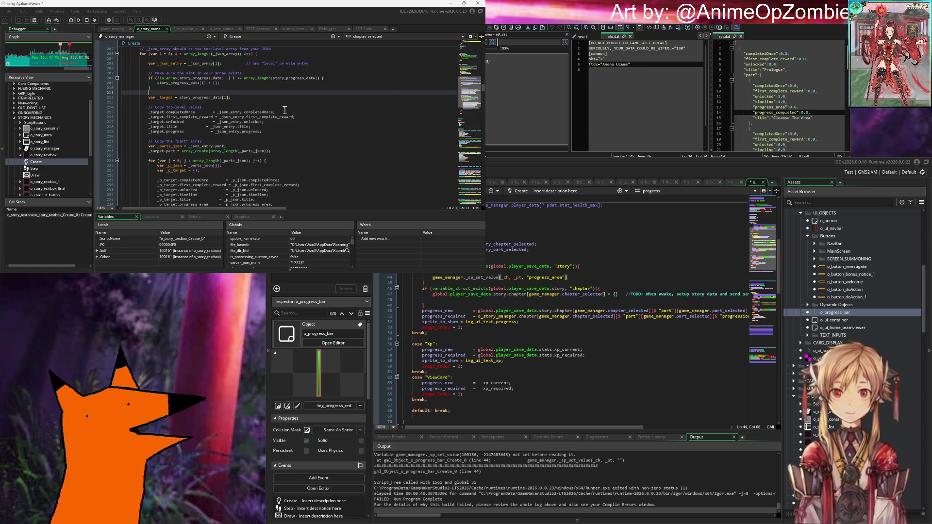
pyautogui.click(290, 141)
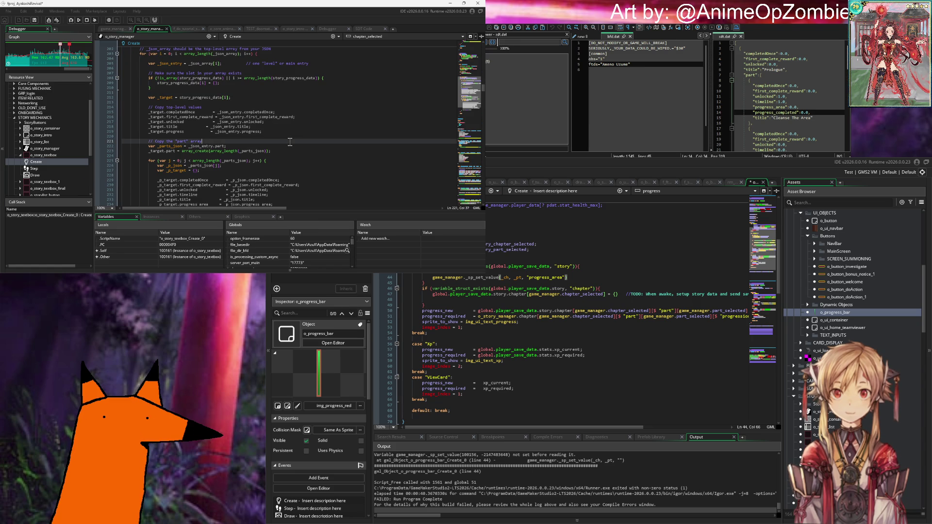
pyautogui.scroll(4, 289, 143)
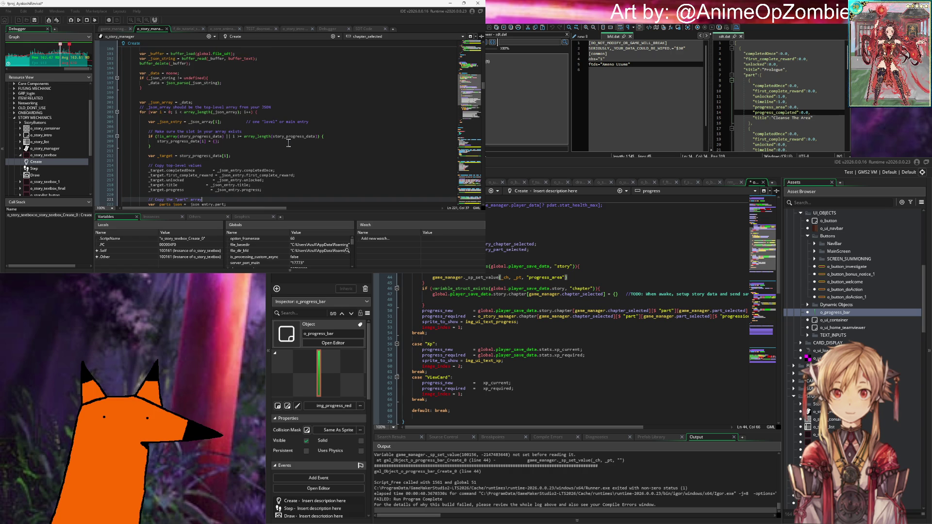
pyautogui.scroll(2, 288, 143)
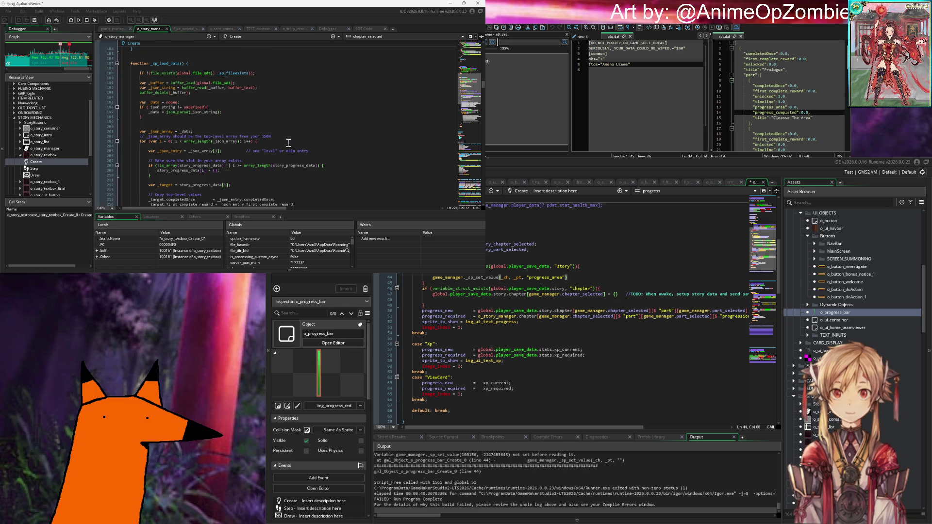
pyautogui.click(185, 64)
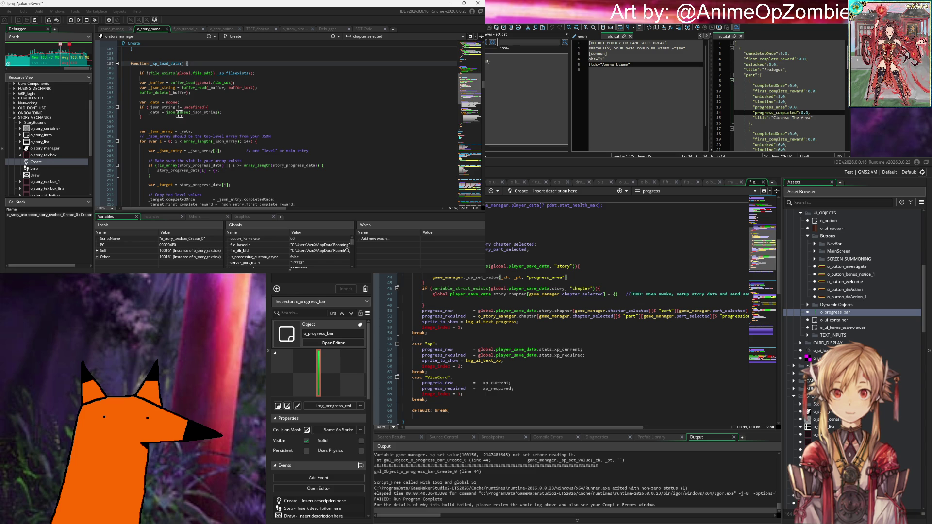
pyautogui.scroll(-2, 217, 116)
pyautogui.scroll(-2, 286, 122)
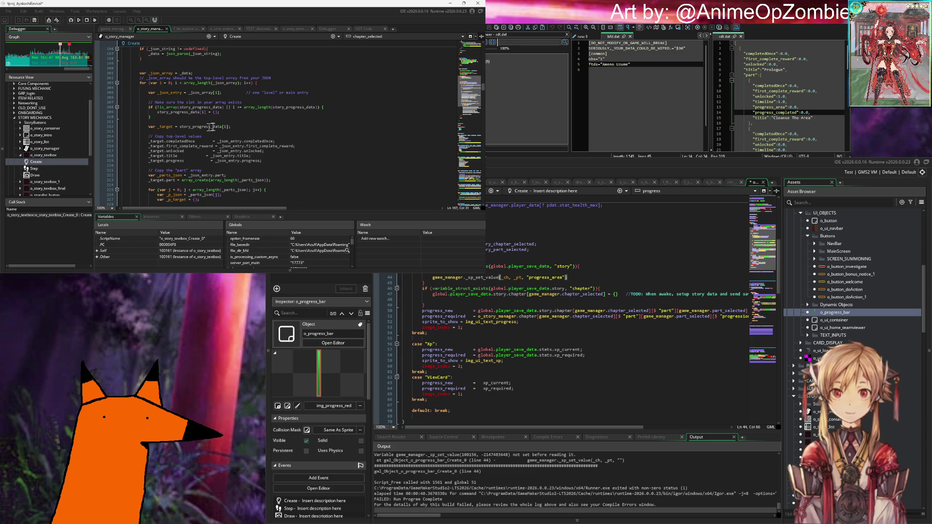
pyautogui.scroll(-2, 186, 135)
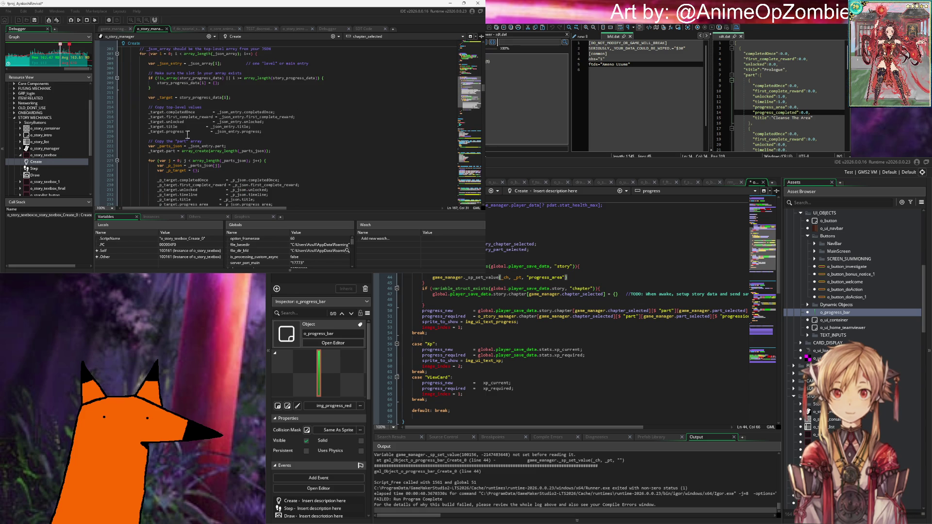
pyautogui.scroll(-2, 190, 135)
pyautogui.scroll(-2, 273, 117)
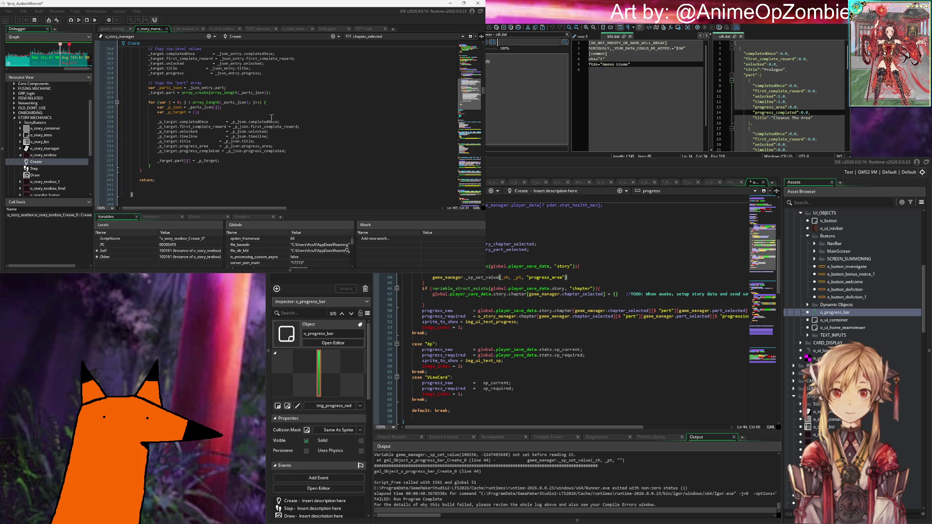
pyautogui.scroll(4, 272, 117)
pyautogui.scroll(-4, 269, 116)
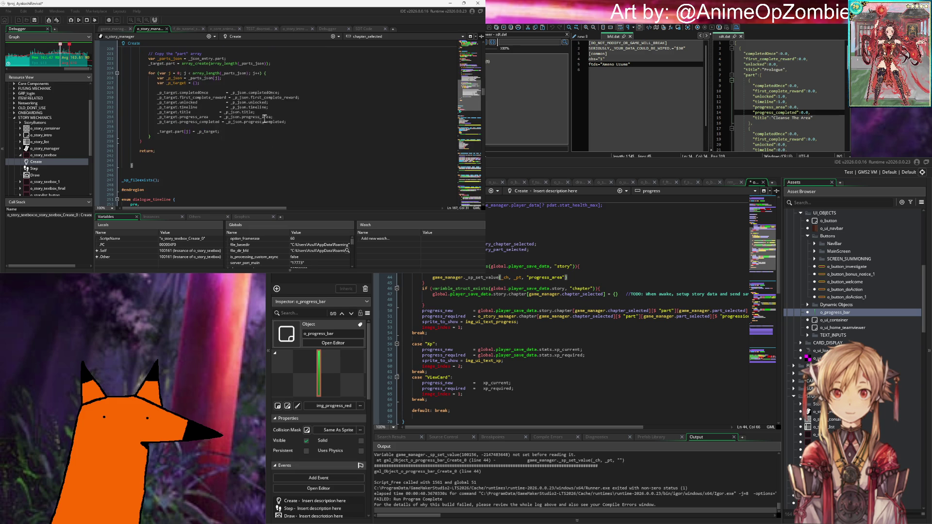
pyautogui.scroll(-2, 242, 127)
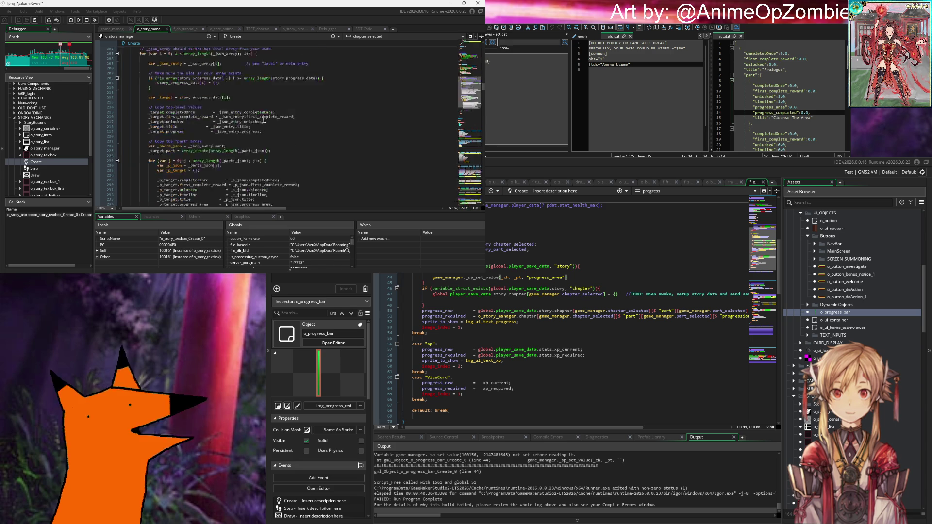
pyautogui.scroll(15, 218, 126)
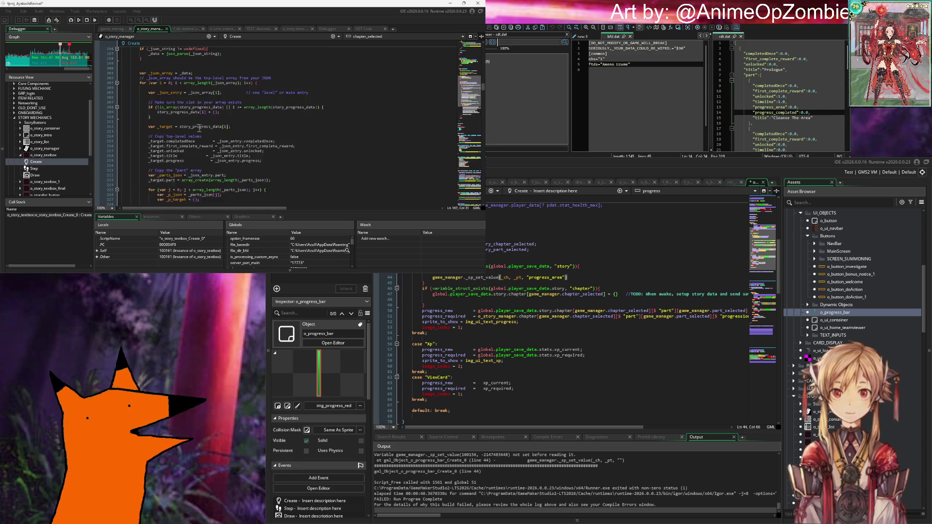
pyautogui.scroll(-2, 205, 124)
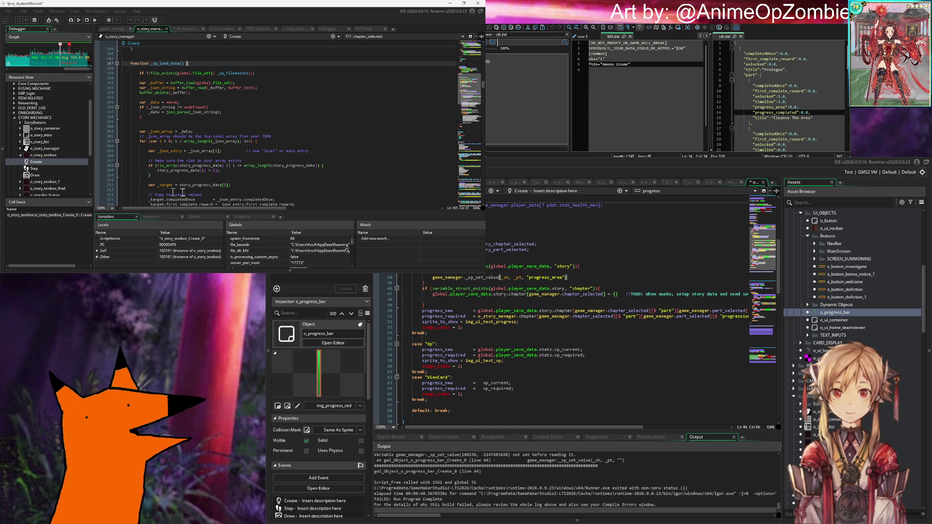
pyautogui.scroll(-6, 250, 153)
pyautogui.scroll(-2, 246, 155)
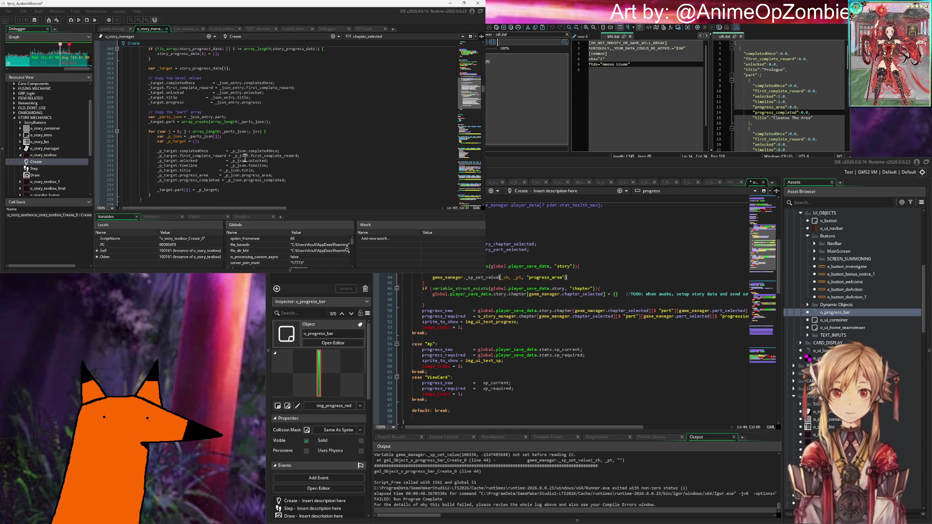
pyautogui.click(167, 199)
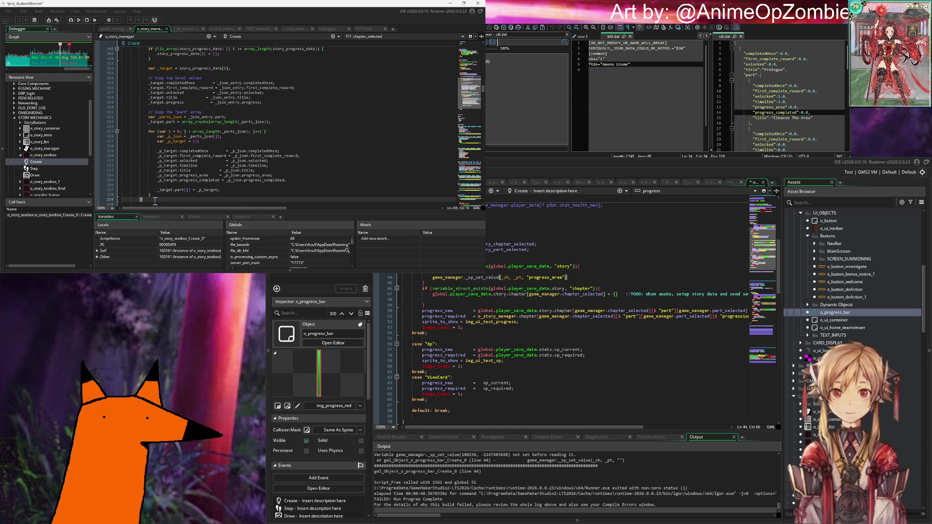
pyautogui.scroll(2, 217, 169)
pyautogui.scroll(4, 217, 169)
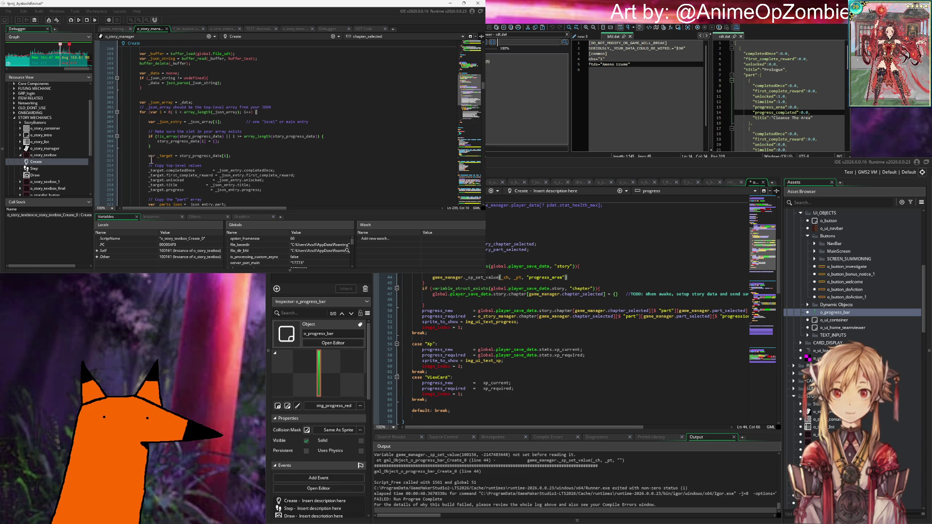
pyautogui.scroll(-4, 232, 153)
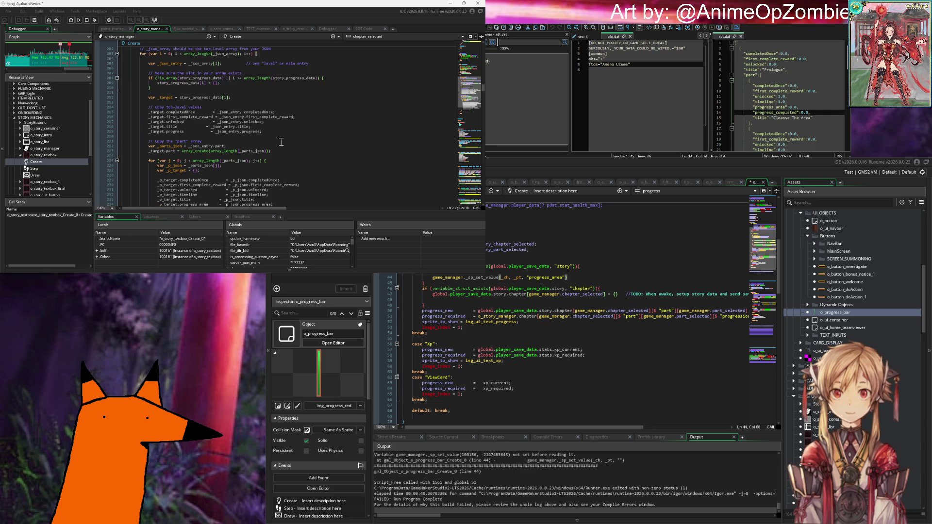
pyautogui.scroll(-4, 281, 142)
pyautogui.doubleClick(208, 161)
pyautogui.doubleClick(168, 161)
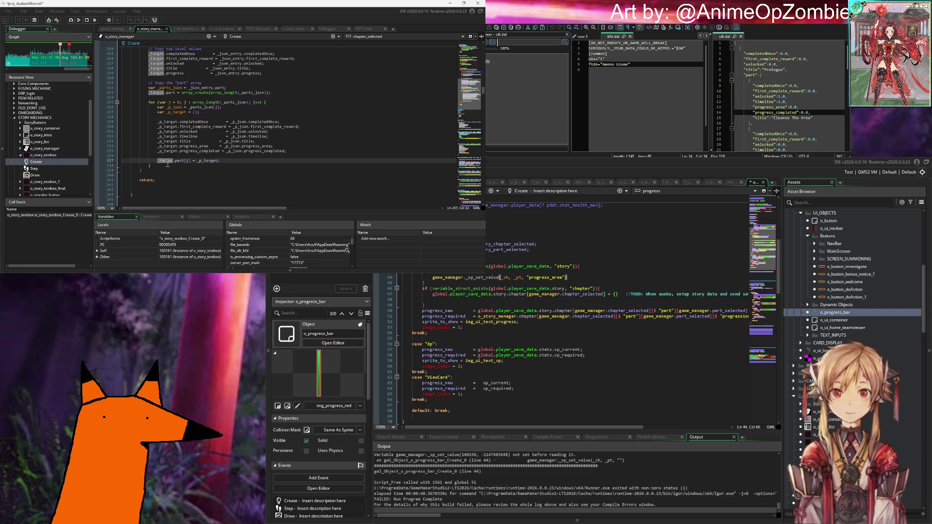
pyautogui.scroll(4, 243, 151)
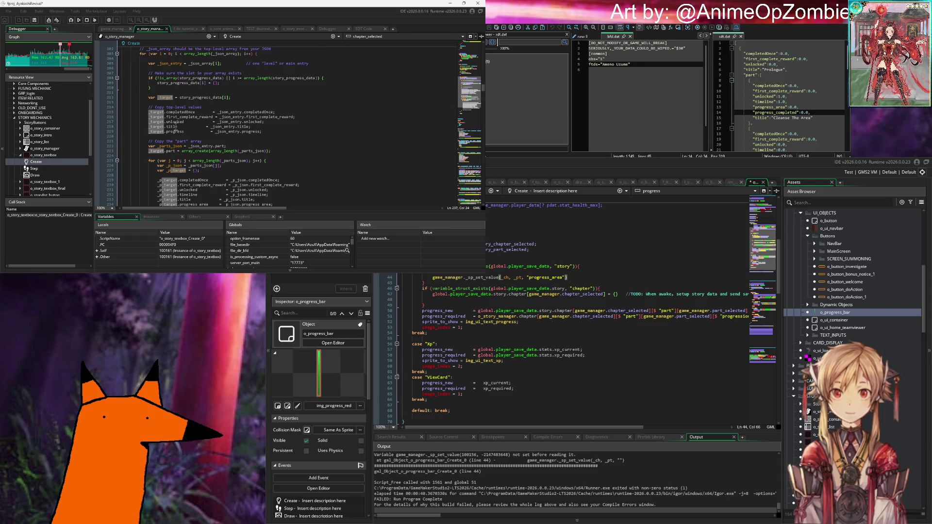
pyautogui.scroll(3, 174, 127)
pyautogui.scroll(3, 239, 109)
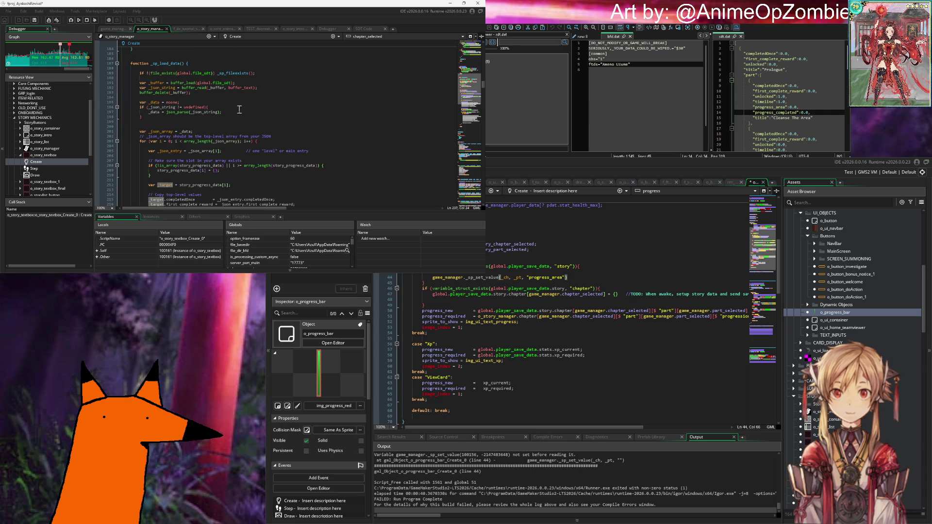
pyautogui.scroll(-6, 239, 109)
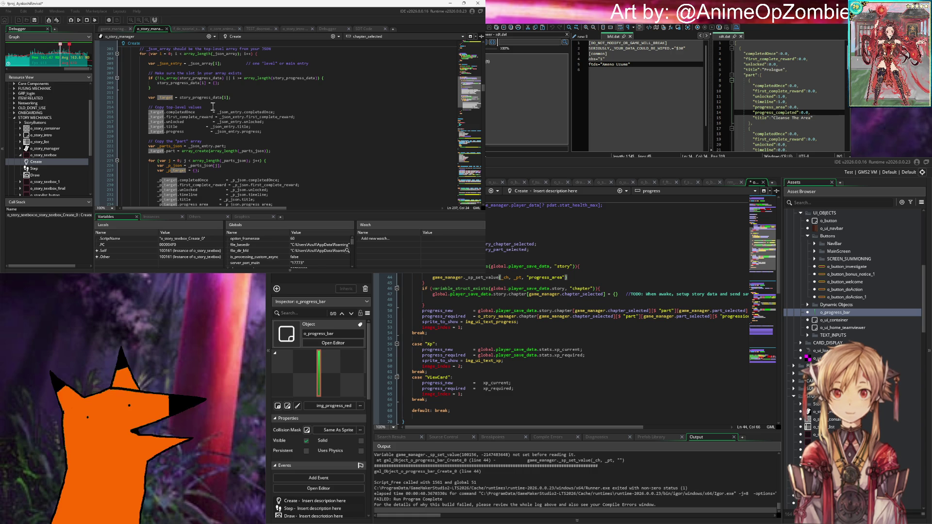
pyautogui.click(244, 99)
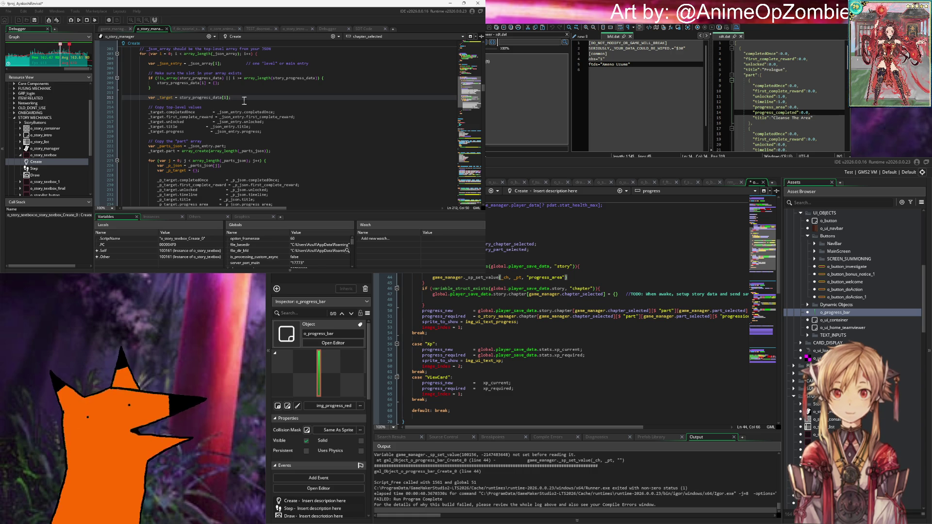
pyautogui.scroll(-6, 244, 101)
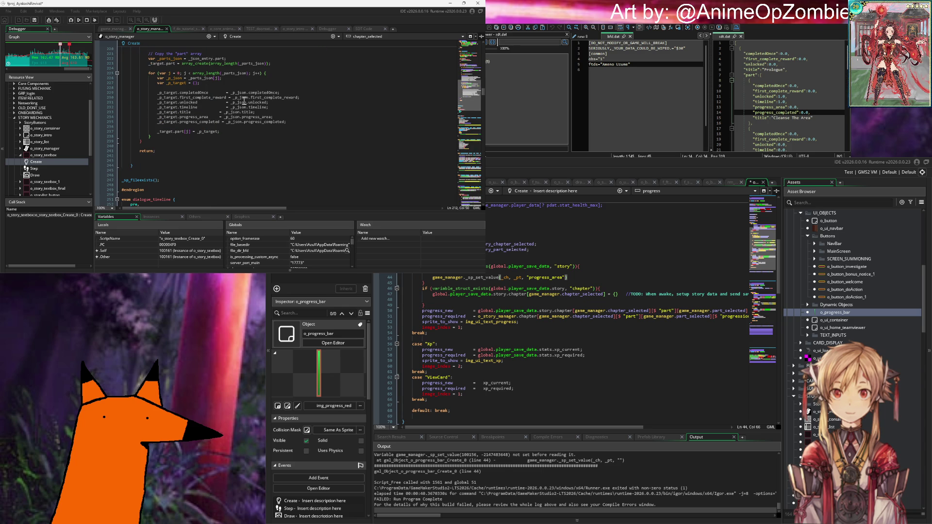
pyautogui.scroll(8, 244, 100)
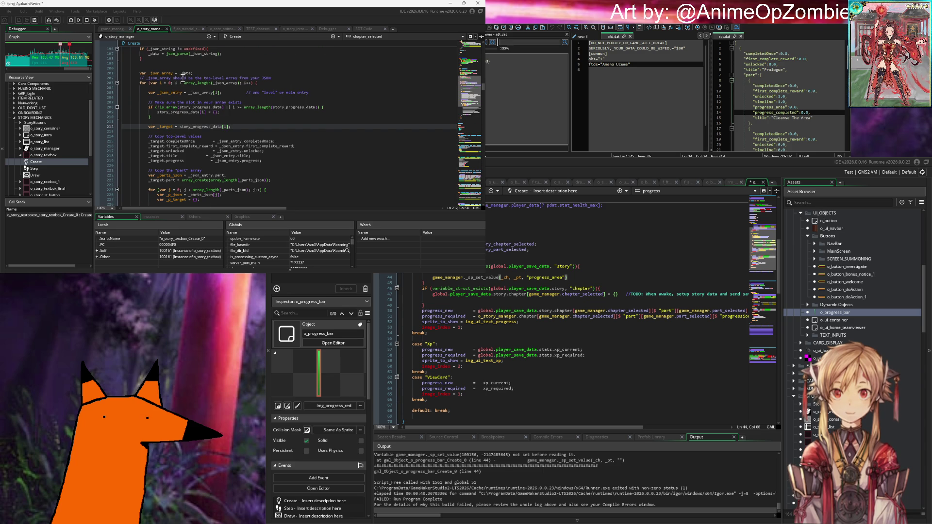
pyautogui.scroll(2, 211, 78)
pyautogui.scroll(2, 212, 78)
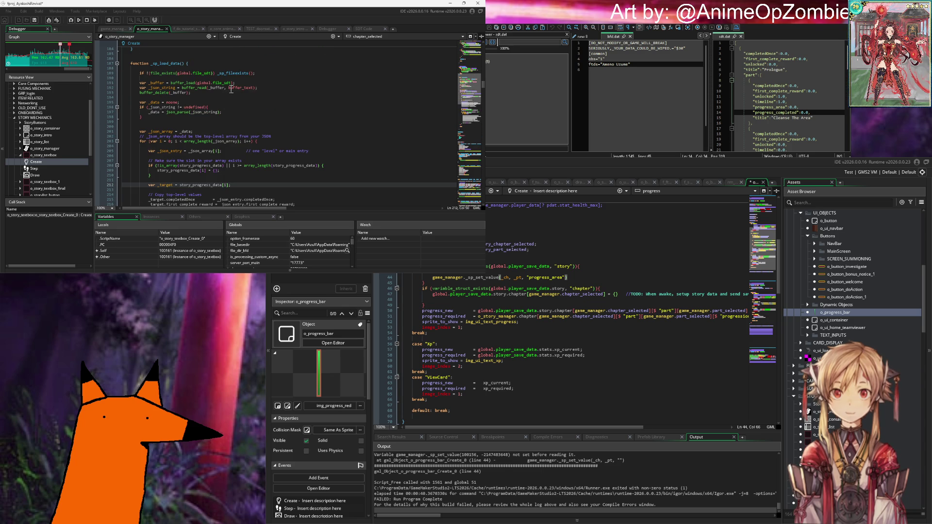
pyautogui.scroll(-2, 230, 90)
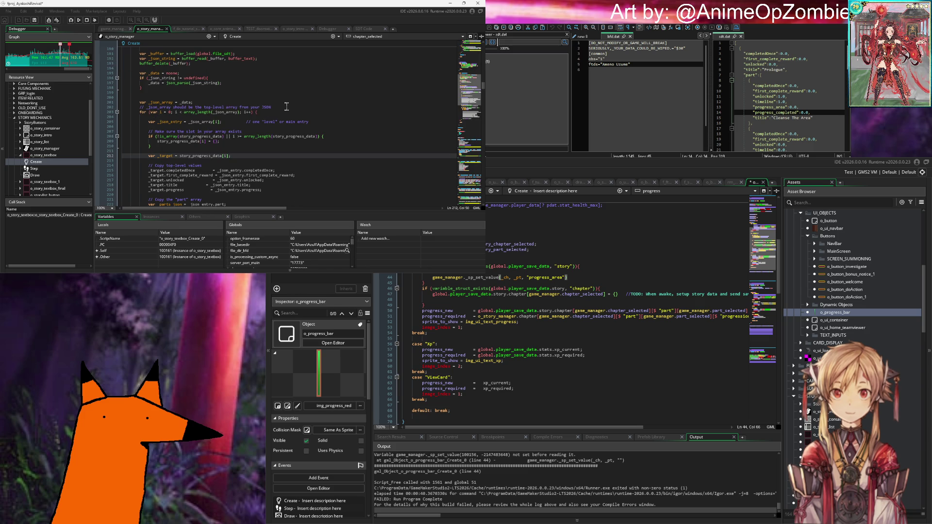
pyautogui.scroll(-2, 286, 106)
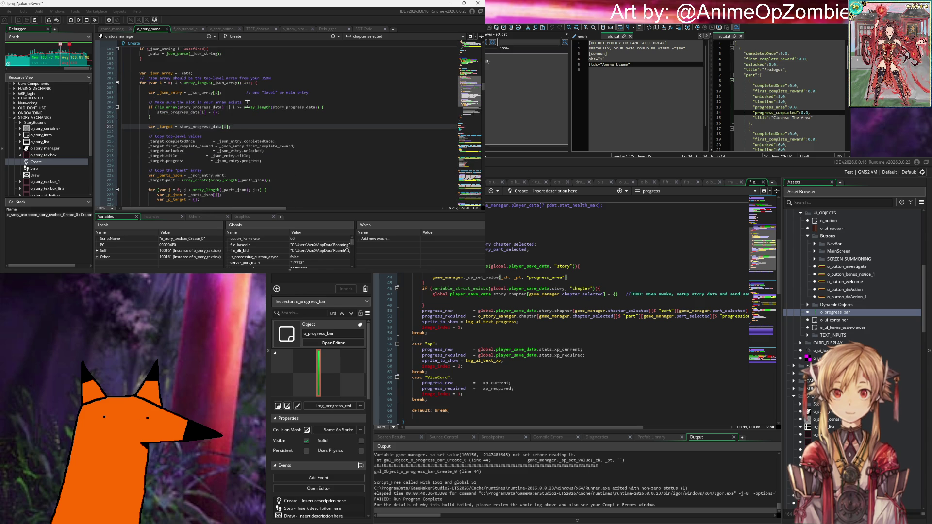
pyautogui.doubleClick(188, 113)
pyautogui.hotkey('ctrl', 'c')
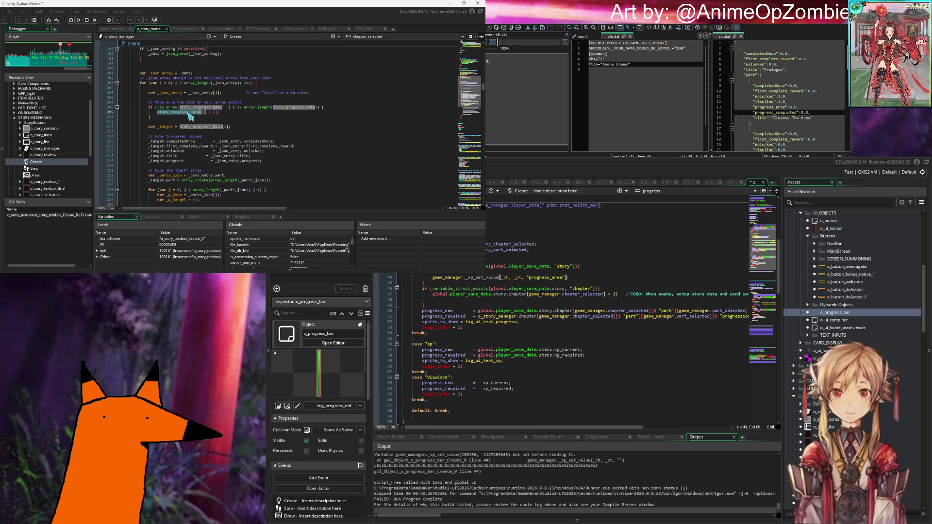
pyautogui.scroll(-3, 194, 115)
pyautogui.scroll(3, 199, 116)
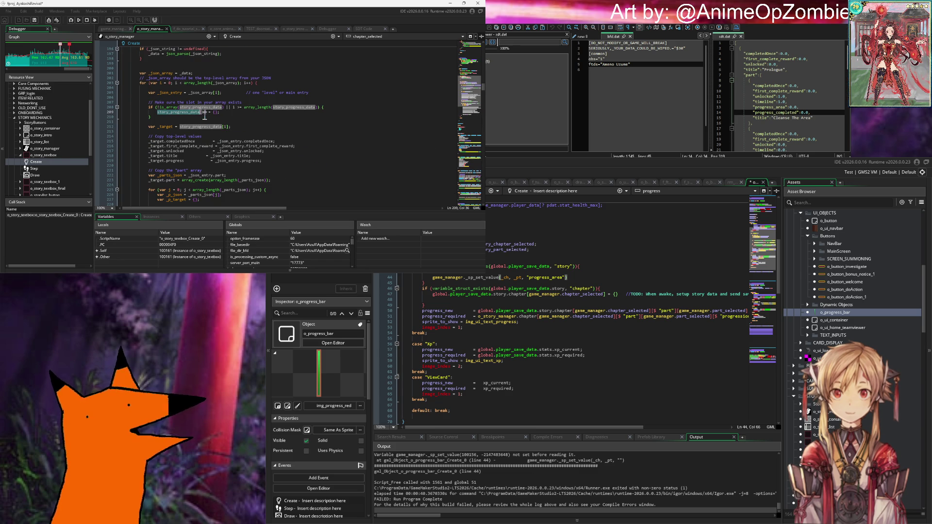
pyautogui.scroll(-8, 209, 131)
pyautogui.click(214, 153)
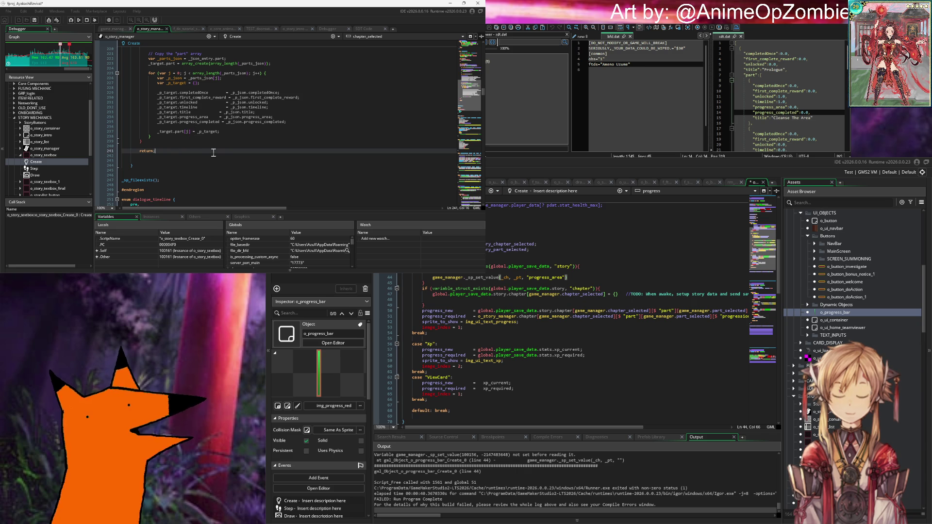
pyautogui.hotkey('ctrl', 'Home')
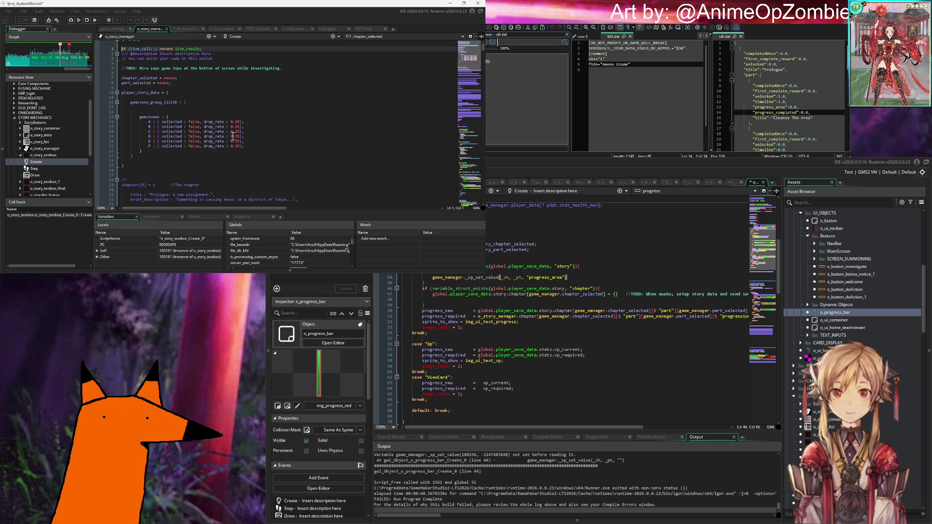
pyautogui.scroll(-20, 233, 136)
pyautogui.scroll(-6, 214, 112)
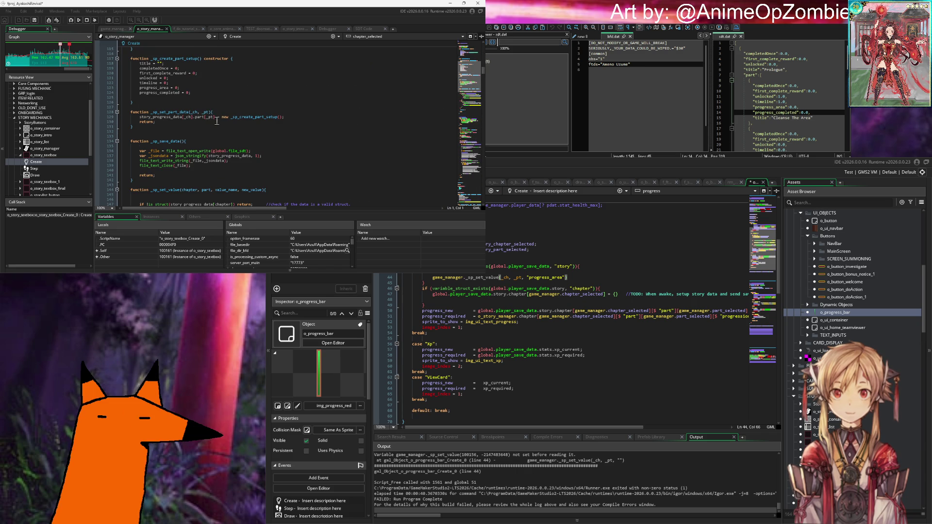
pyautogui.scroll(-16, 205, 117)
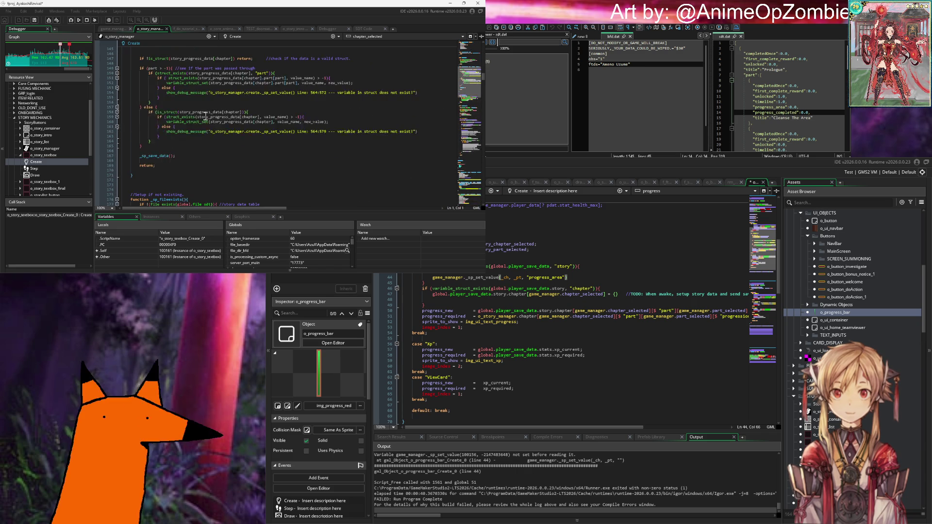
pyautogui.scroll(-10, 205, 116)
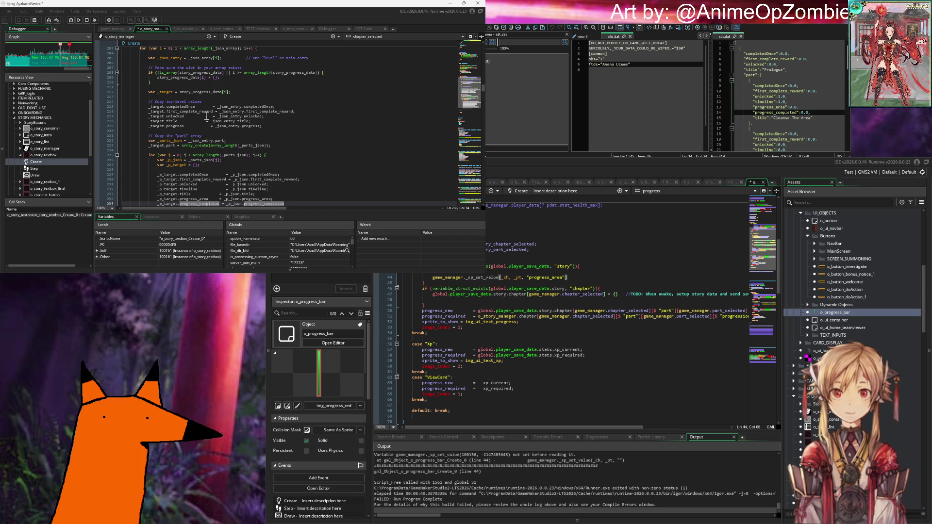
pyautogui.hotkey('ctrl', 'z')
pyautogui.write(';')
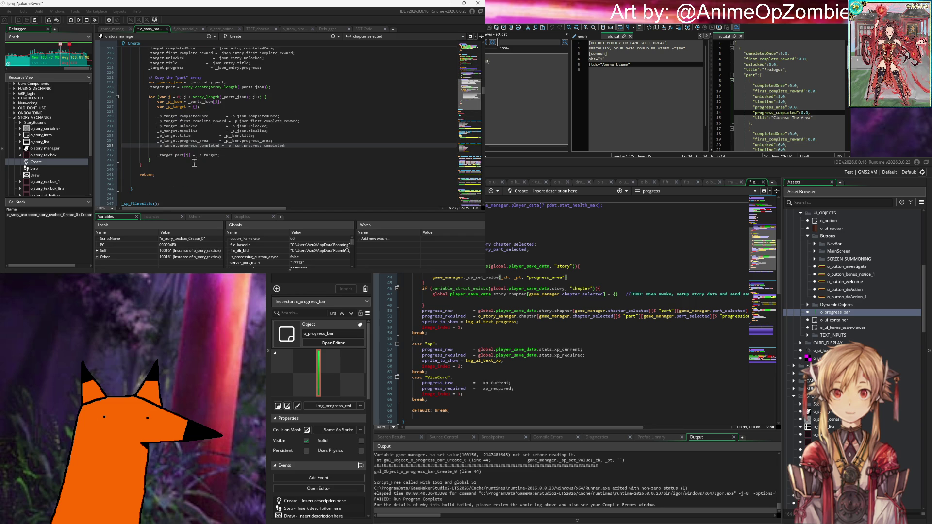
pyautogui.click(178, 167)
pyautogui.press('Up')
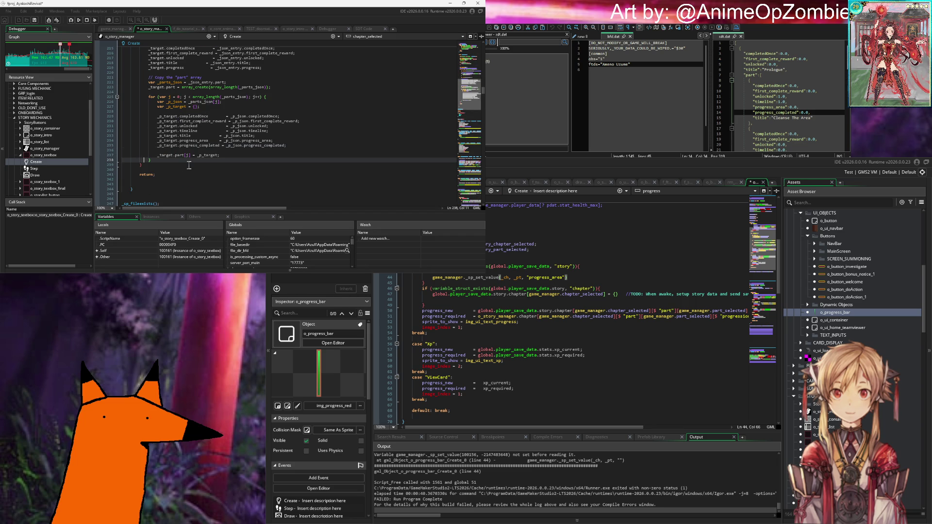
pyautogui.press('Down')
pyautogui.press('Down')
pyautogui.press('Down')
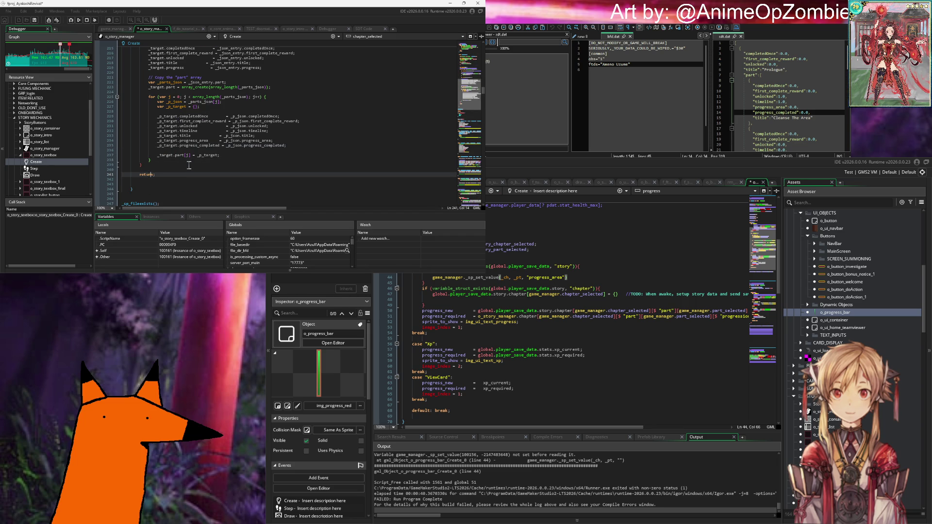
pyautogui.hotkey('ctrl', 'v')
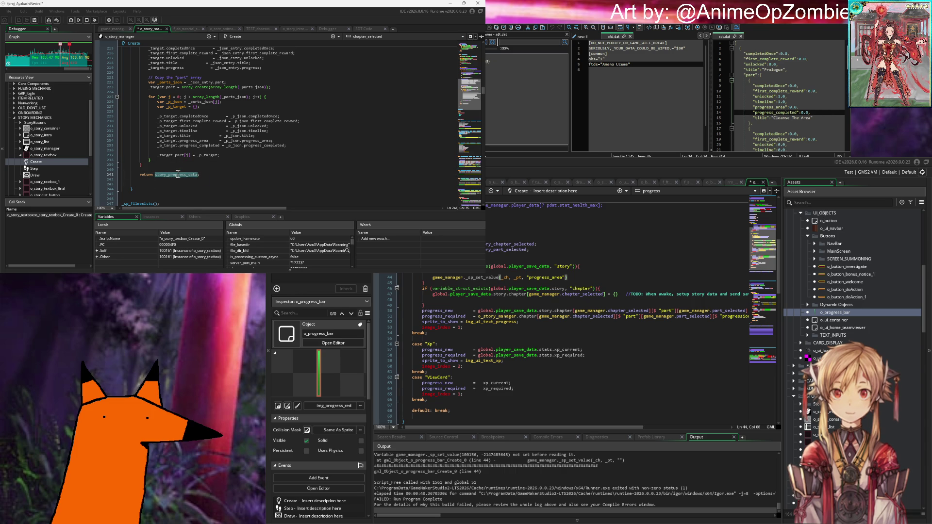
pyautogui.hotkey('ctrl', 'x')
pyautogui.click(175, 170)
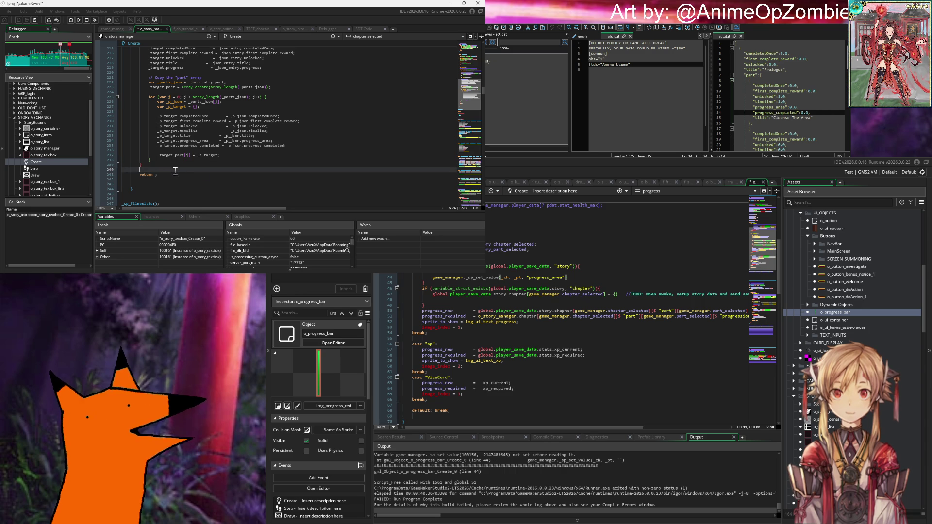
pyautogui.write('global.')
pyautogui.write('sd')
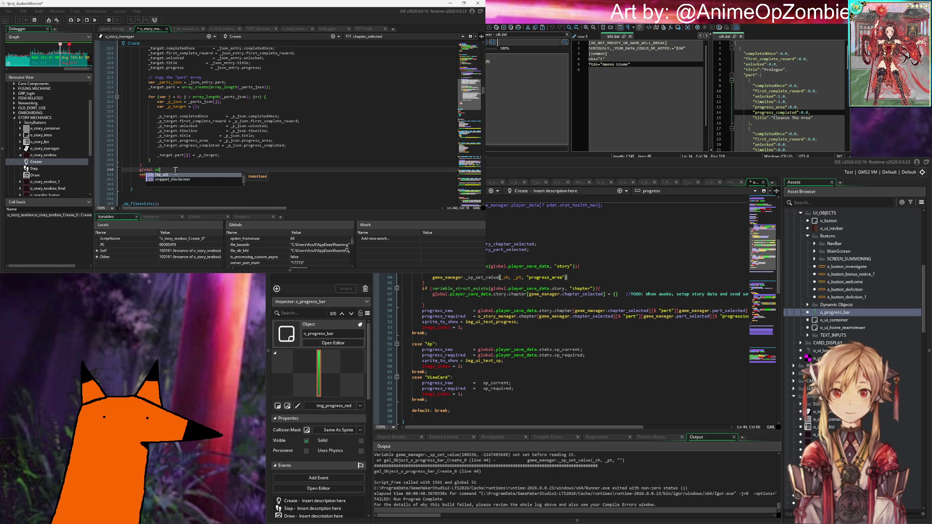
pyautogui.press('BackSpace')
pyautogui.write('tory_s')
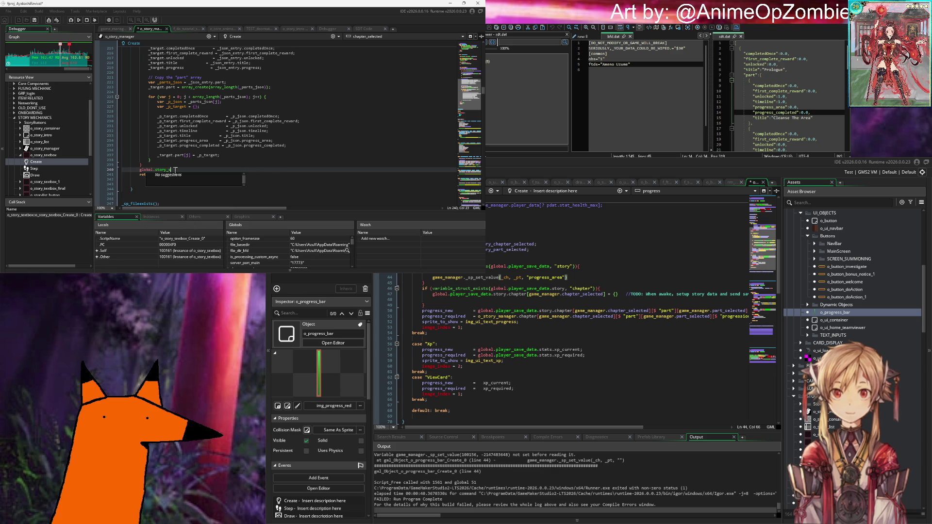
pyautogui.write('ave_data = story_progress_data;')
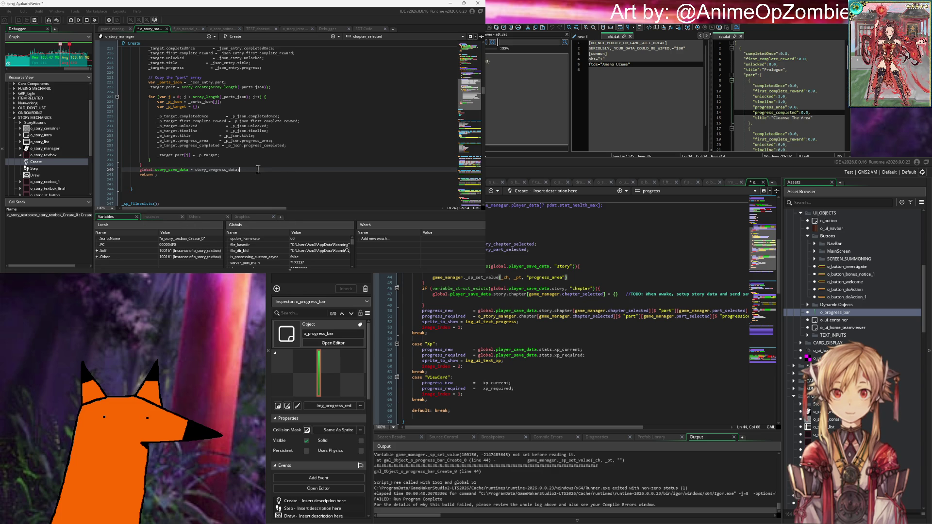
pyautogui.click(258, 168)
pyautogui.click(258, 170)
pyautogui.hotkey('ctrl', 's')
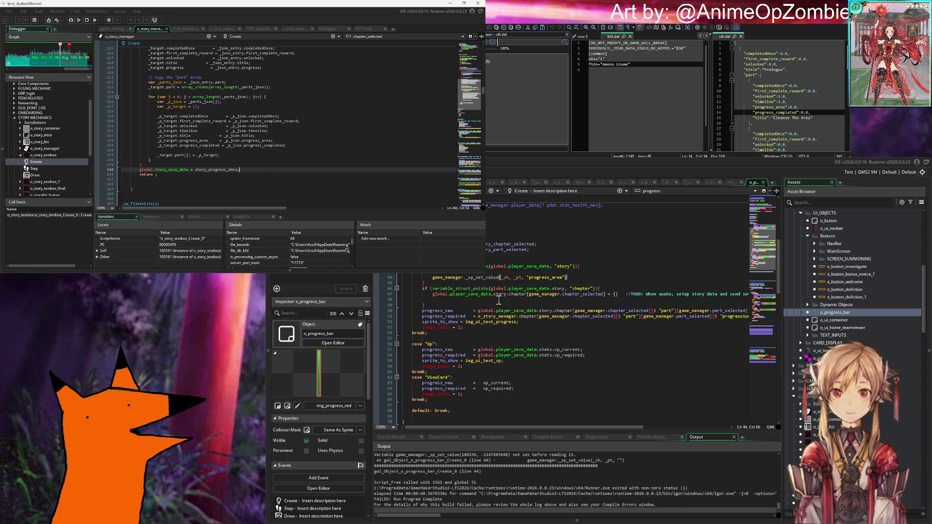
pyautogui.click(635, 256)
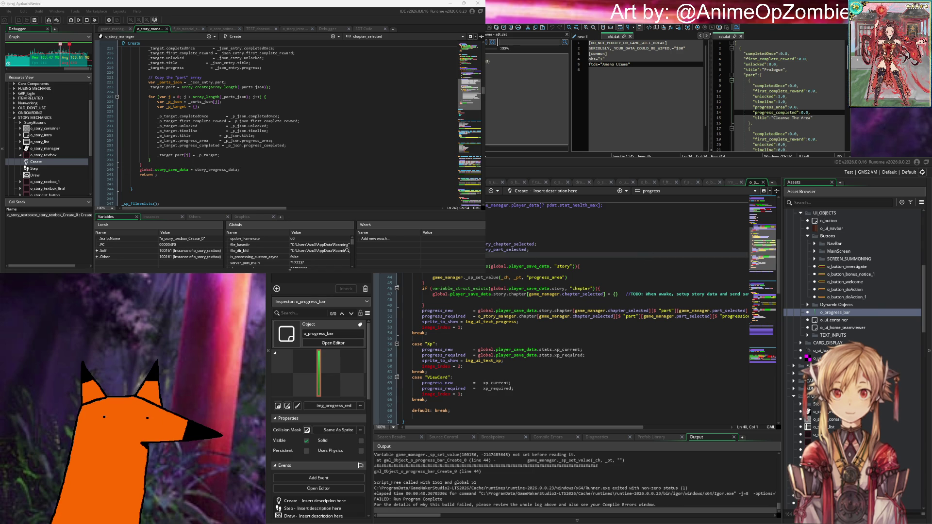
pyautogui.scroll(-5, 218, 106)
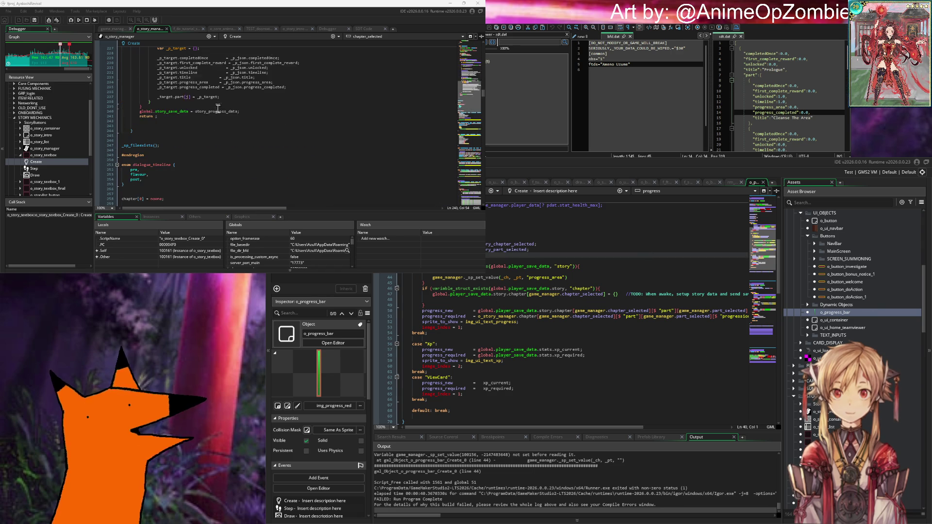
pyautogui.scroll(5, 218, 106)
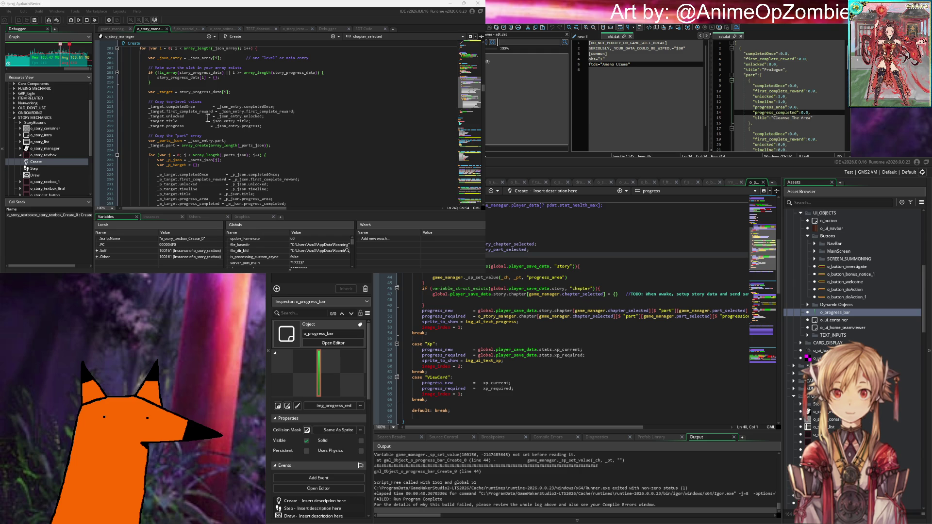
pyautogui.scroll(5, 207, 117)
pyautogui.scroll(-10, 208, 116)
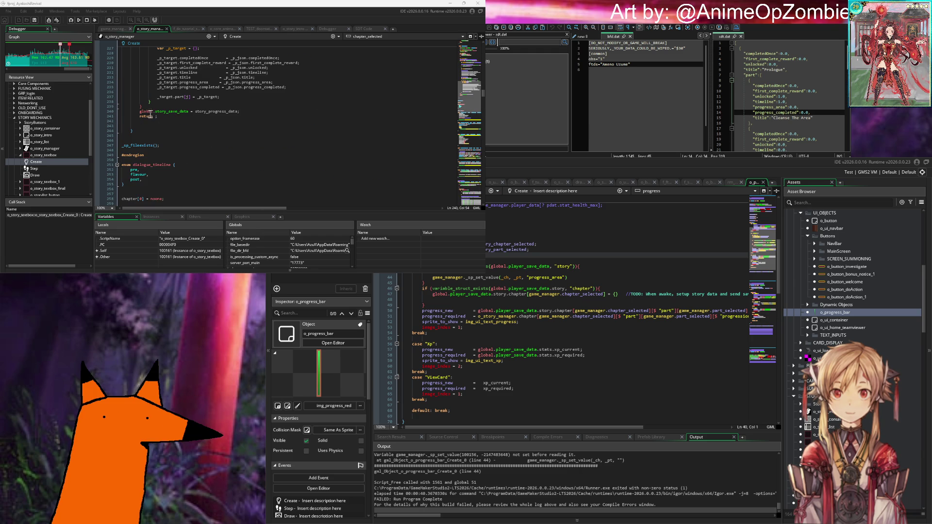
pyautogui.moveTo(141, 112); pyautogui.dragTo(243, 113)
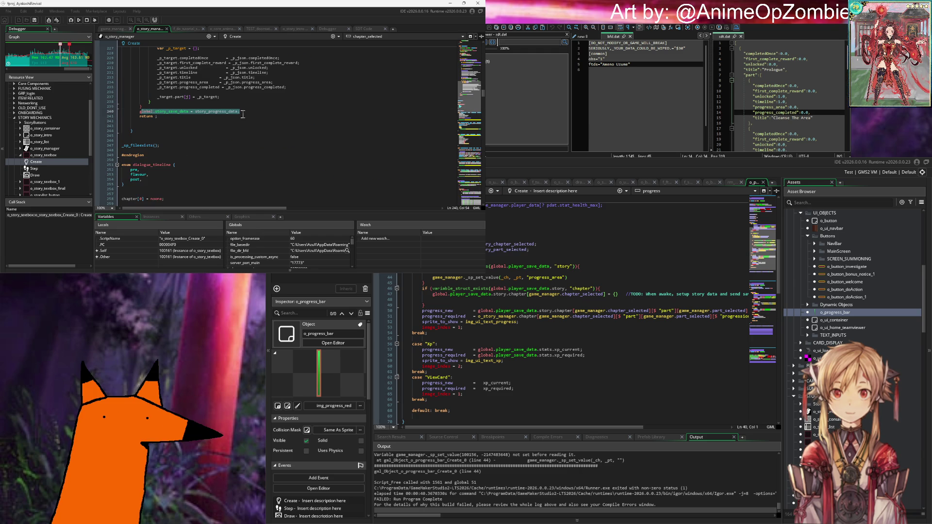
pyautogui.click(189, 113)
pyautogui.scroll(-20, 204, 112)
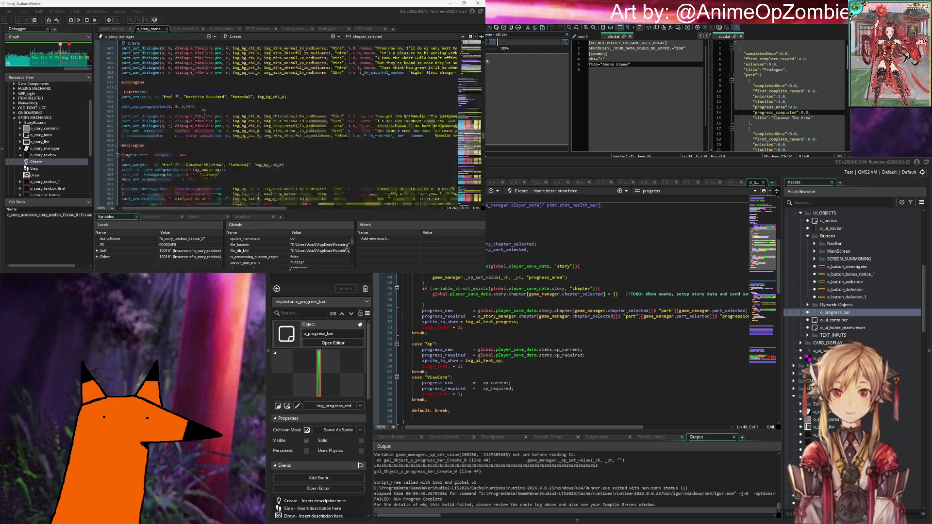
pyautogui.scroll(-15, 204, 112)
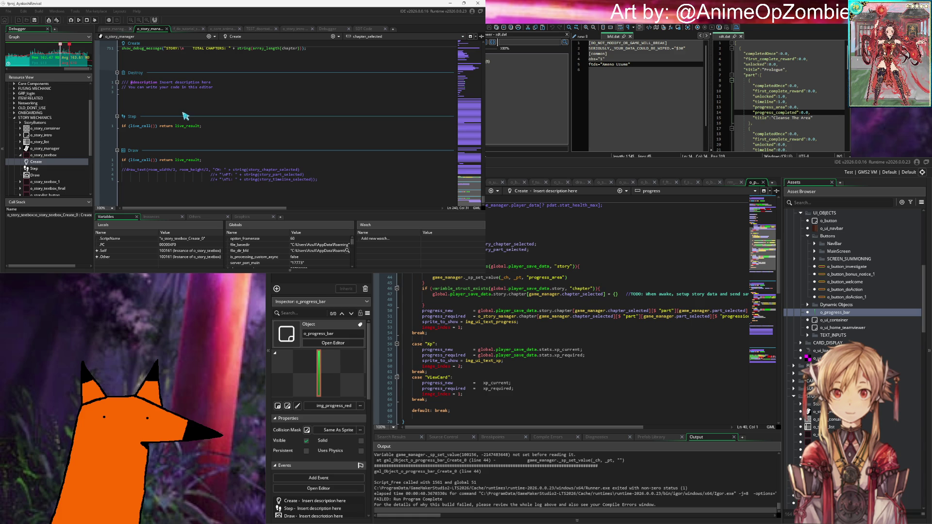
pyautogui.scroll(2, 185, 117)
pyautogui.scroll(-1, 175, 127)
pyautogui.scroll(-1, 177, 155)
pyautogui.scroll(1, 179, 143)
pyautogui.scroll(-1, 166, 121)
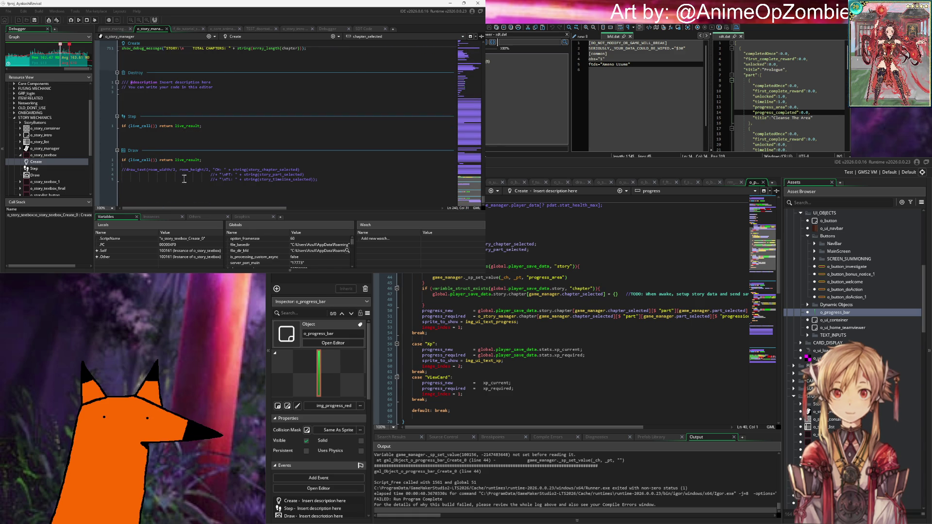
pyautogui.scroll(2, 185, 145)
pyautogui.scroll(6, 186, 144)
pyautogui.scroll(-2, 186, 144)
# Add a //DEBUGGING comment below the chapter-count message and start a show_message call.
pyautogui.click(337, 143)
pyautogui.press('Return')
pyautogui.press('Return')
pyautogui.press('Return')
pyautogui.write('//#region')
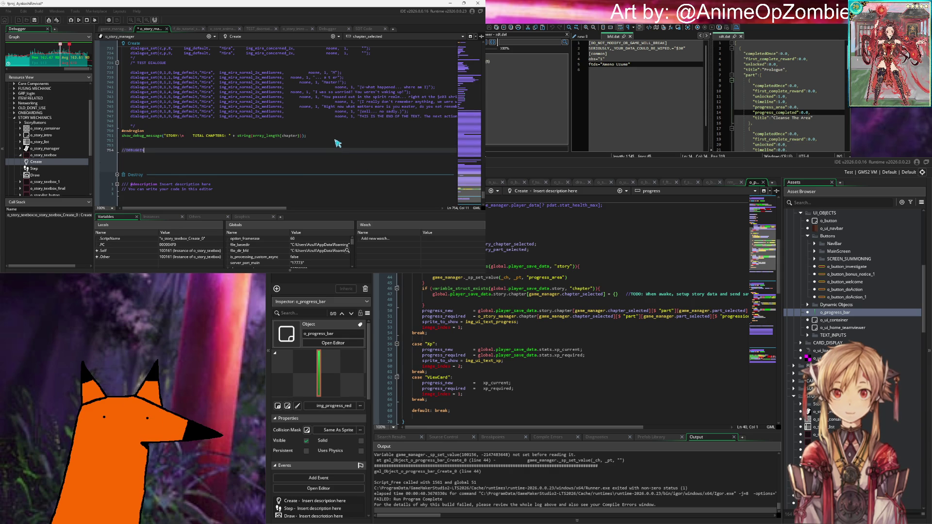
pyautogui.write('GGIN')
pyautogui.press('Return')
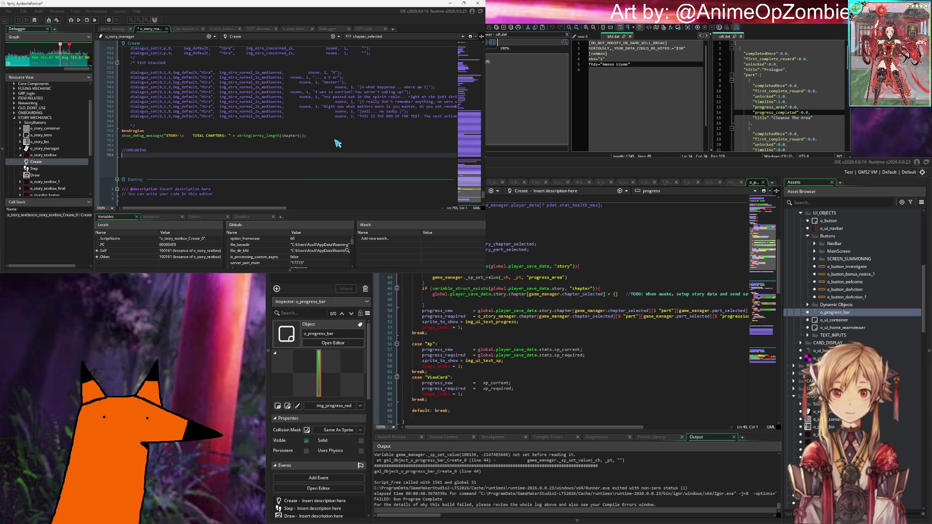
pyautogui.write('draw')
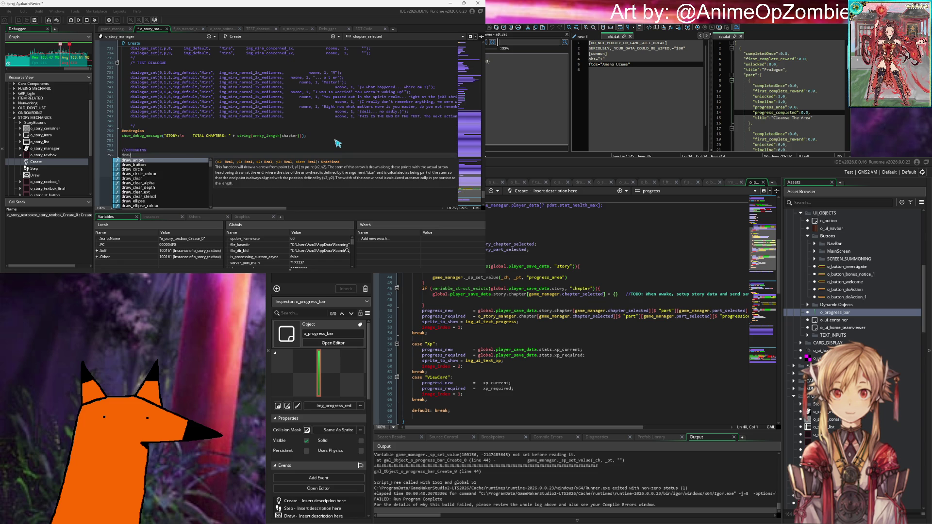
pyautogui.press('BackSpace')
pyautogui.press('BackSpace')
pyautogui.press('BackSpace')
# Complete show_message(json_stringify(global.story_save_data, 1)) and run the game with F5.
pyautogui.write('show_message(')
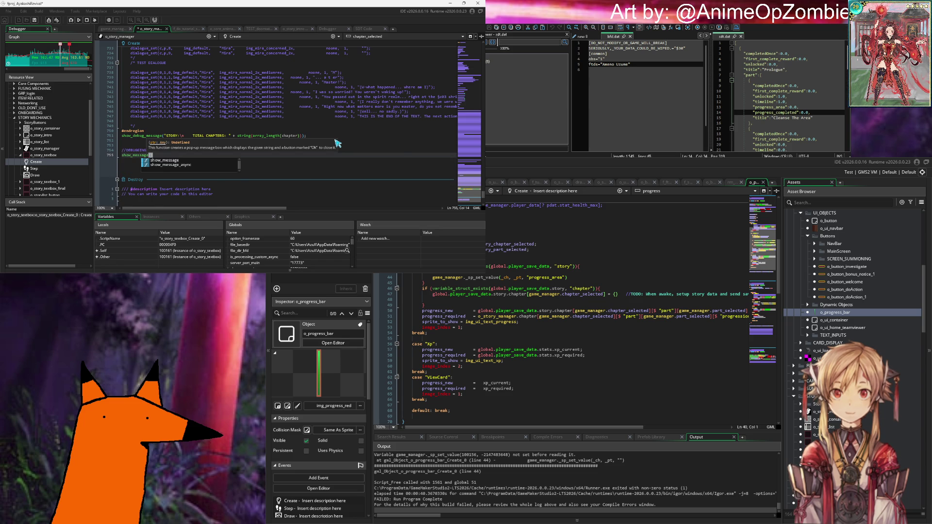
pyautogui.write('json_st')
pyautogui.press('BackSpace')
pyautogui.write('de')
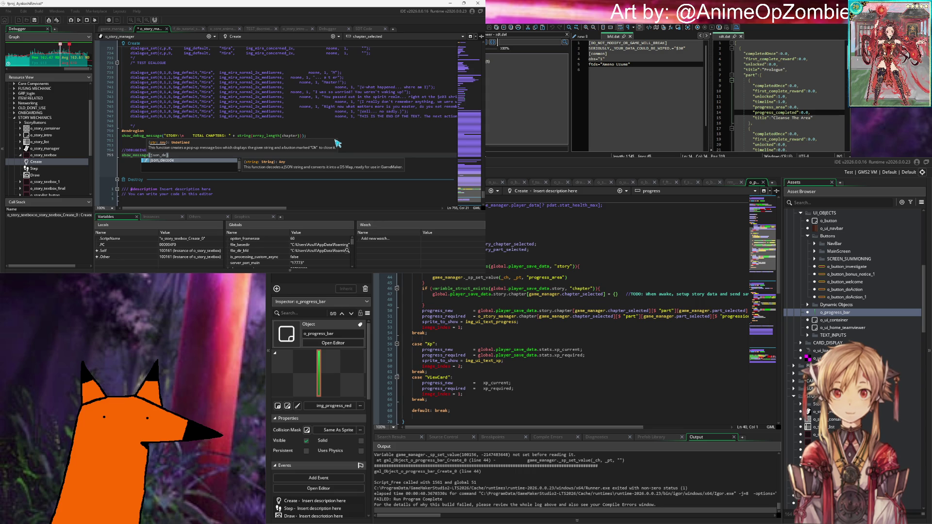
pyautogui.press('BackSpace')
pyautogui.press('BackSpace')
pyautogui.write('str')
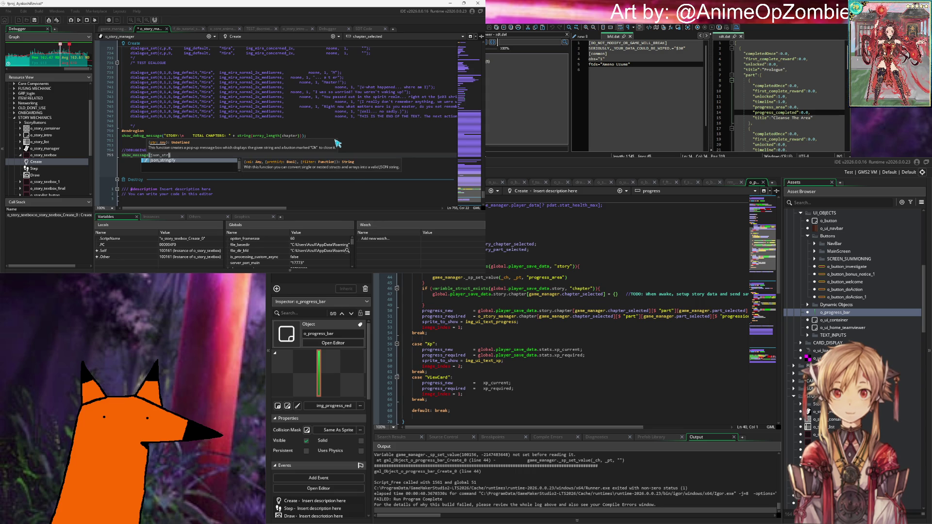
pyautogui.press('Return')
pyautogui.write('global.')
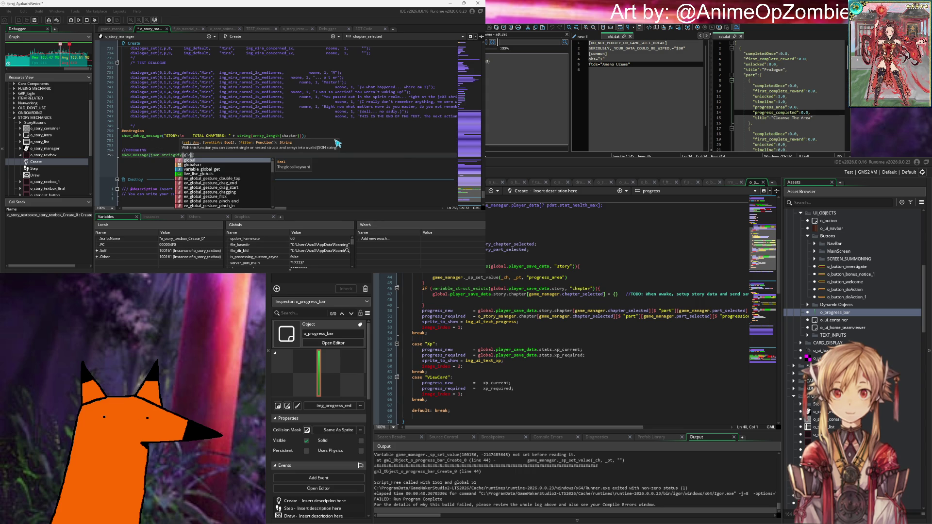
pyautogui.write('lobal.story_save_data')
pyautogui.hotkey('ctrl', 'z')
pyautogui.write('story_save_data, 1))')
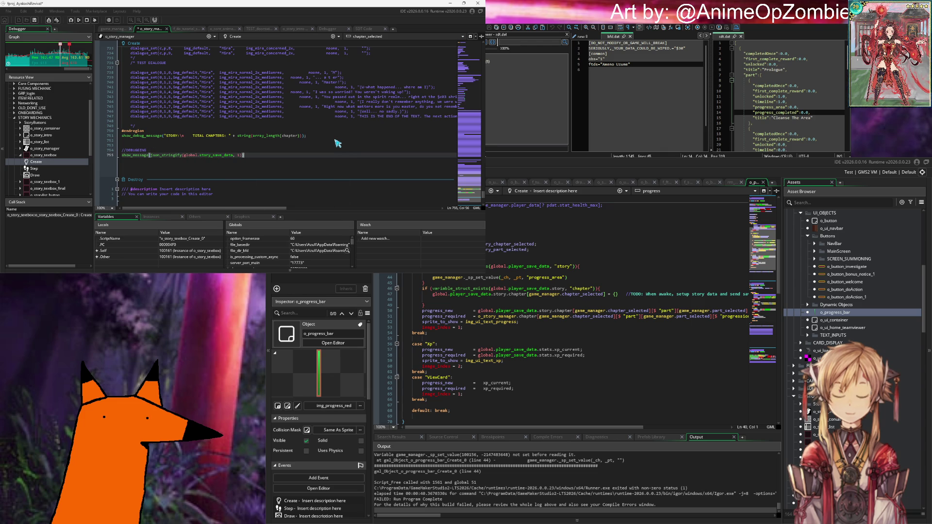
pyautogui.press('F5')
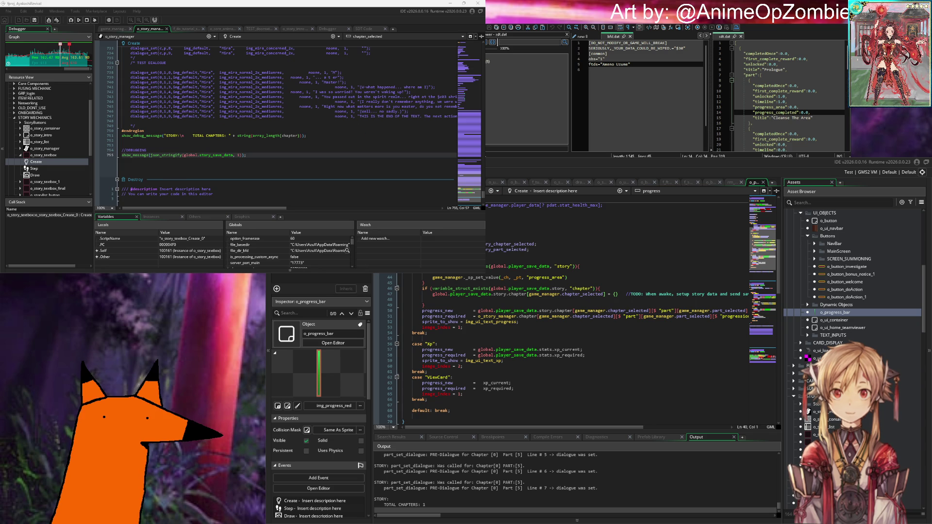
pyautogui.click(276, 151)
# Duplicate the show_message line, edit it to show story_save_data[0][0].title, and save.
pyautogui.click(261, 155)
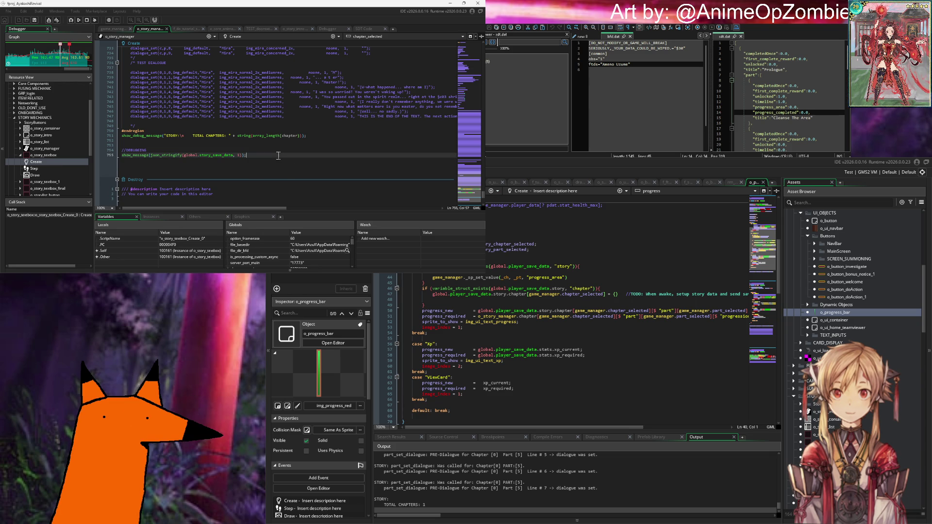
pyautogui.hotkey('ctrl', 'd')
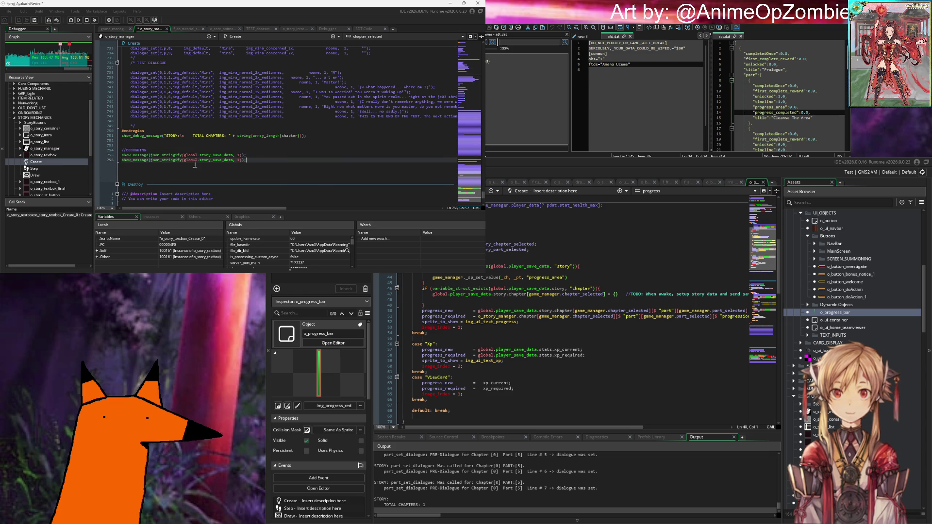
pyautogui.click(233, 160)
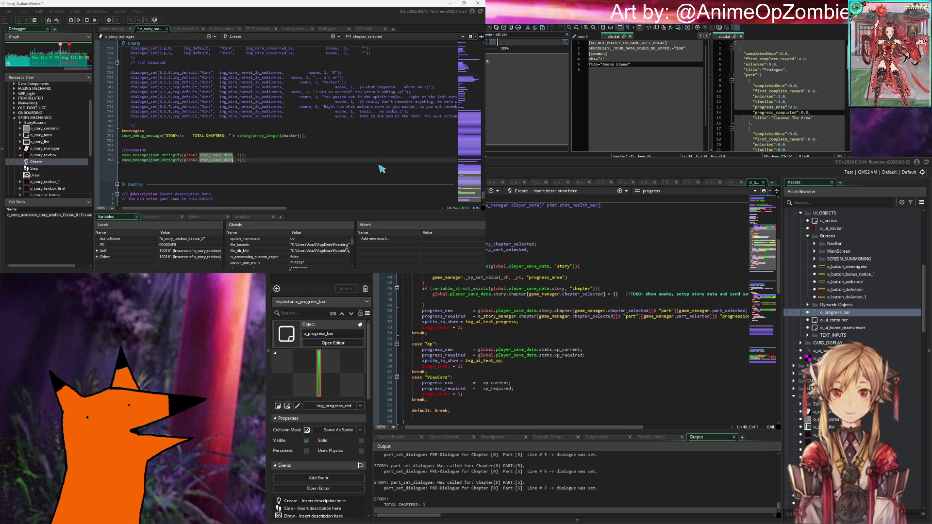
pyautogui.write('.')
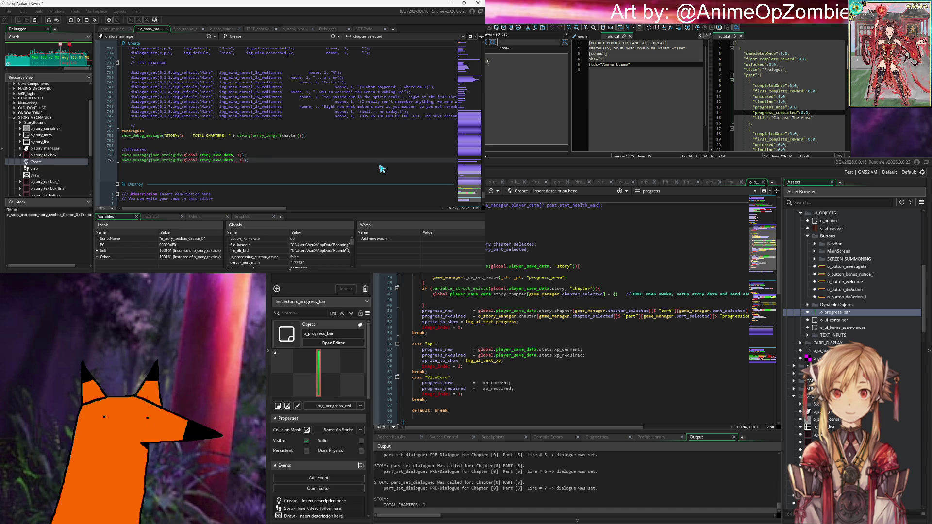
pyautogui.press('BackSpace')
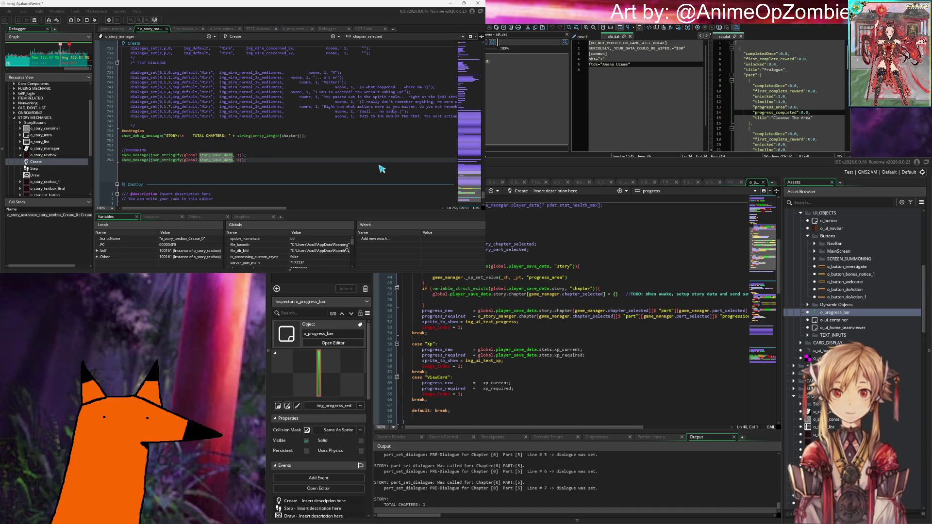
pyautogui.write('.')
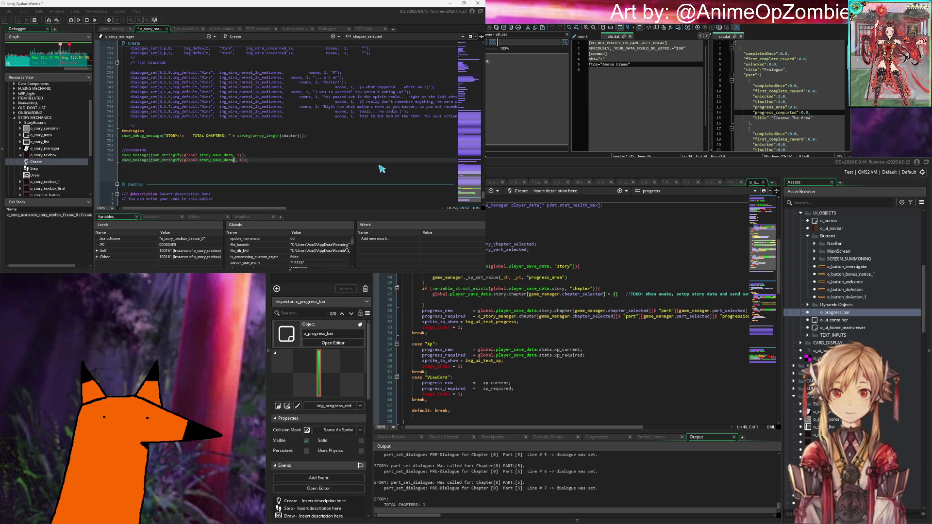
pyautogui.write('0].')
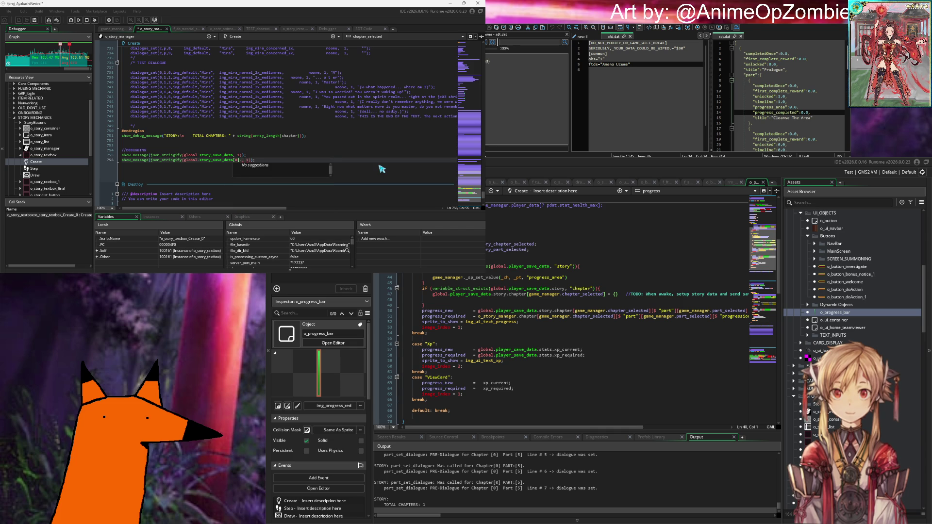
pyautogui.press('BackSpace')
pyautogui.write('$ ')
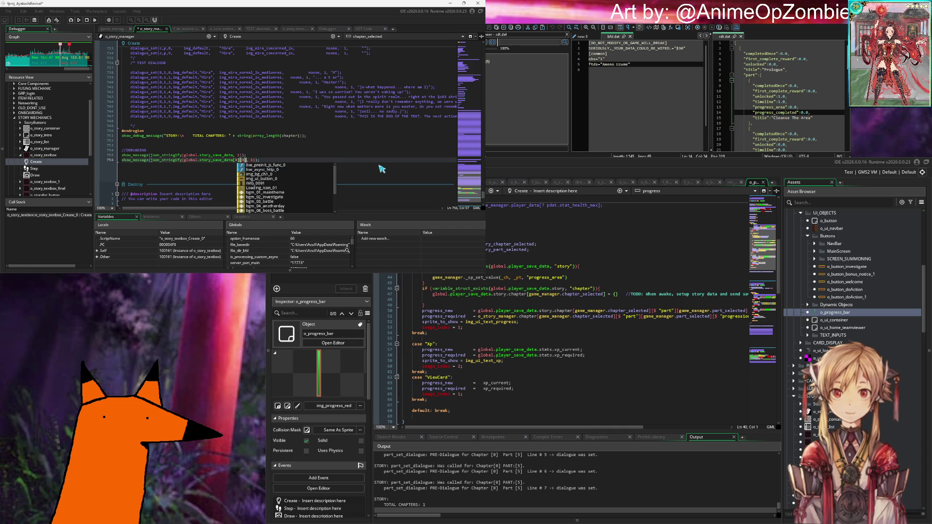
pyautogui.write('0')
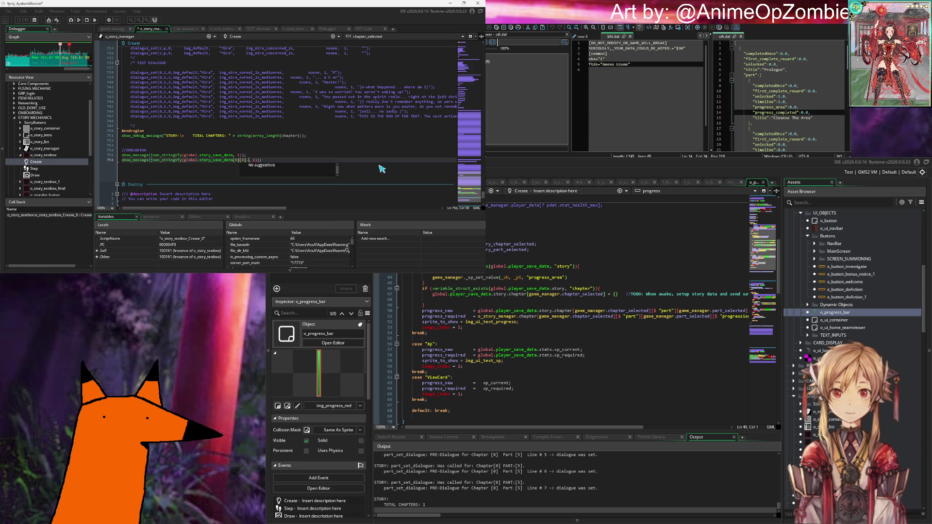
pyautogui.write('title')
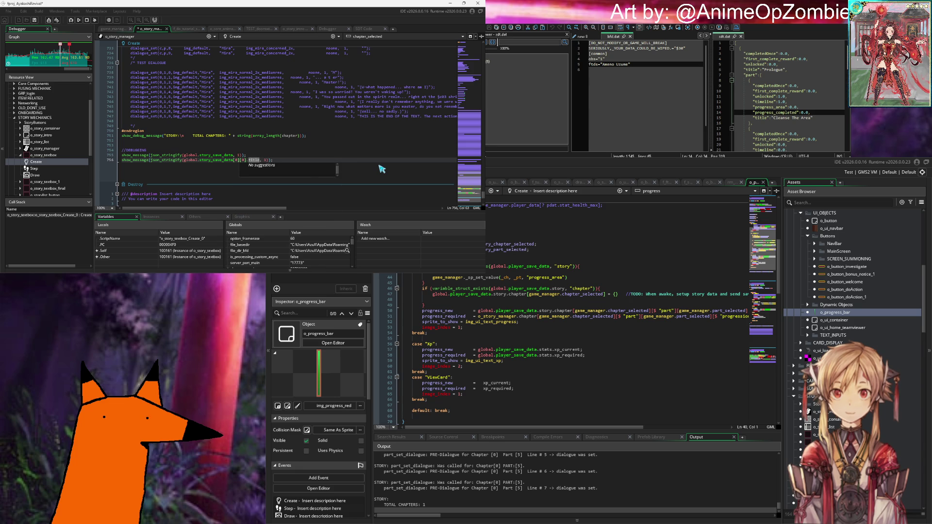
pyautogui.press('End')
pyautogui.write(';')
pyautogui.hotkey('ctrl', 's')
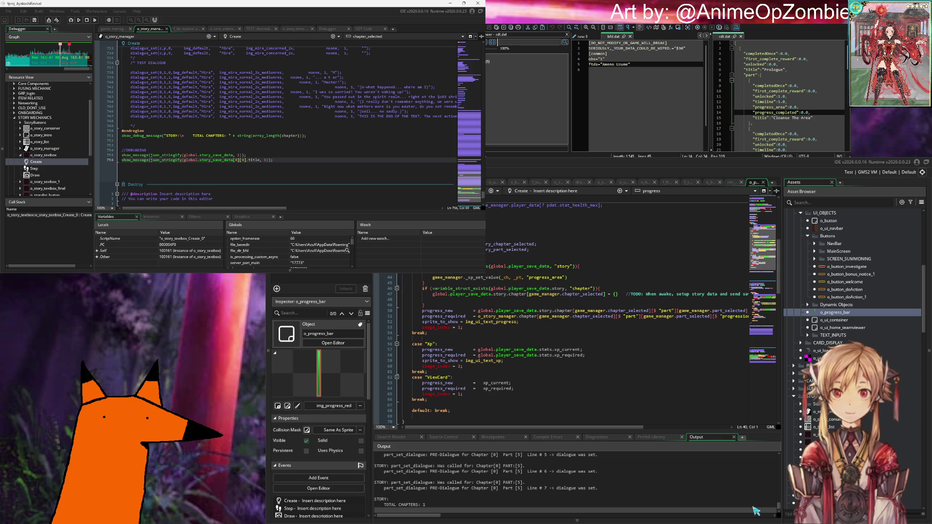
# Take the title debug line back out of the Create event.
pyautogui.hotkey('shift', 'Home')
pyautogui.press('BackSpace')
pyautogui.scroll(-8, 228, 144)
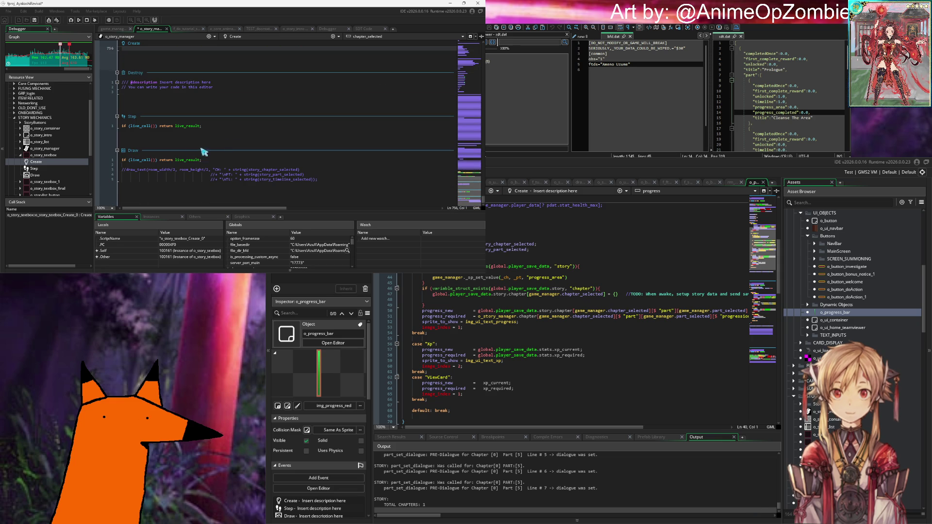
pyautogui.click(225, 127)
# Paste the title debug line on a new Step event line, run with F5, then leave the game.
pyautogui.press('Return')
pyautogui.write('show_message(json_stringify(global.story_save_data[0][0].title, 1));')
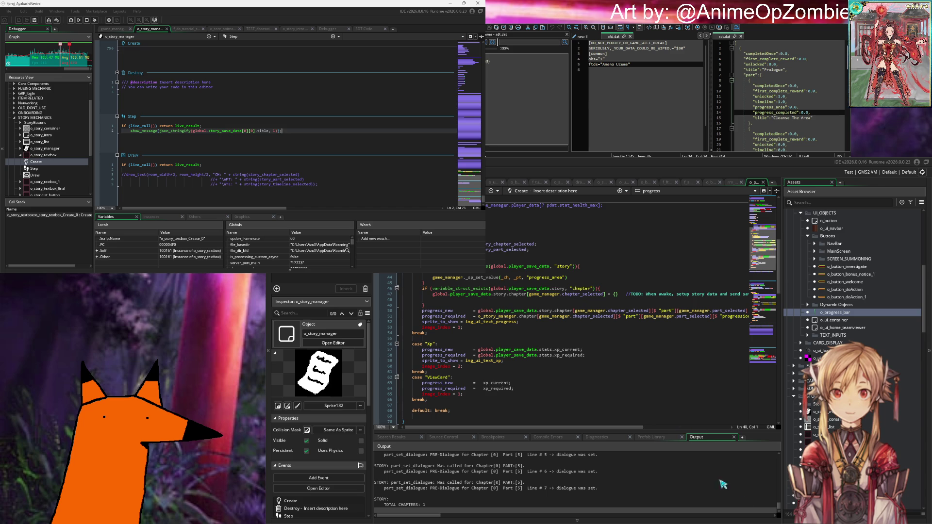
pyautogui.press('F5')
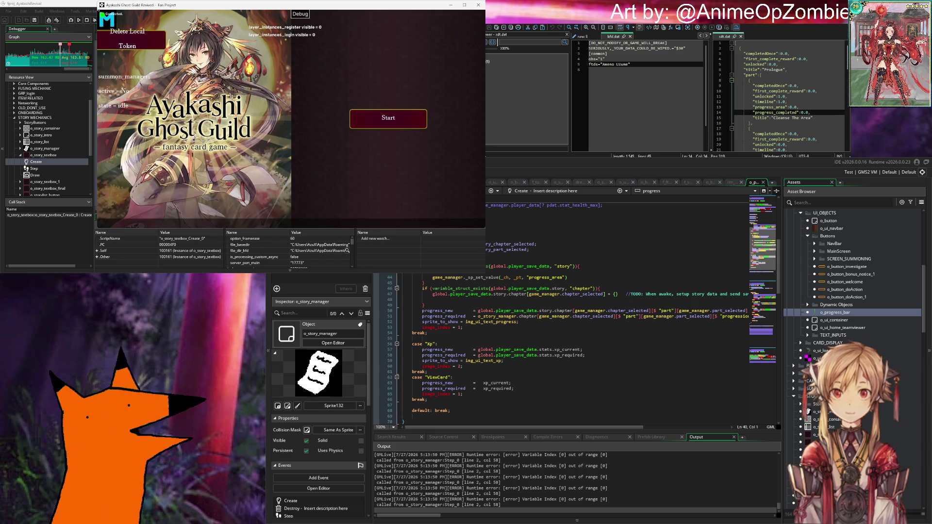
pyautogui.hotkey('alt', 'Tab')
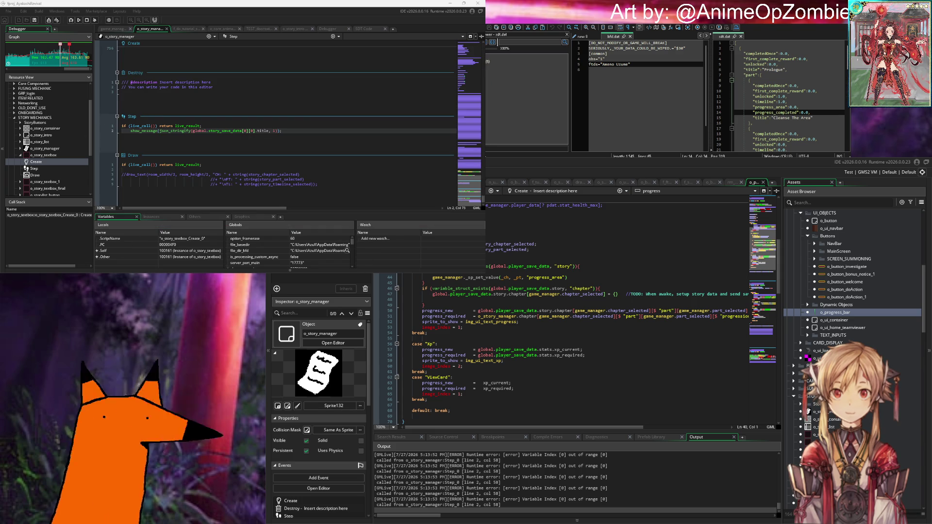
# Review the game_manager code and the SDT save data JSON.
pyautogui.click(121, 29)
pyautogui.scroll(-5, 202, 120)
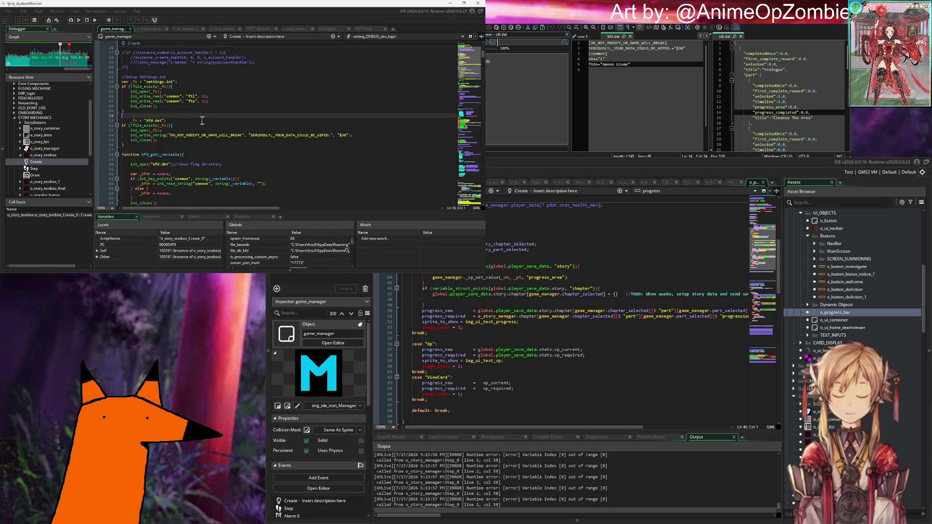
pyautogui.scroll(12, 202, 120)
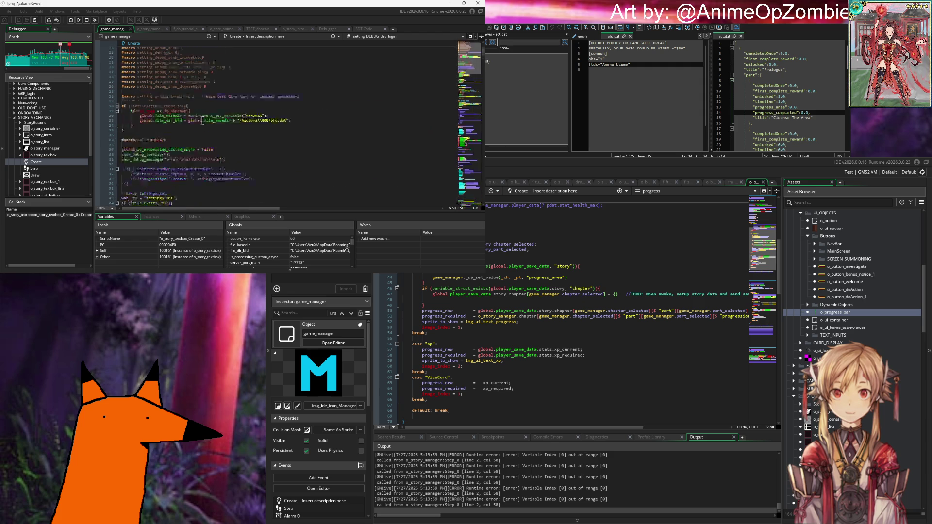
pyautogui.click(377, 29)
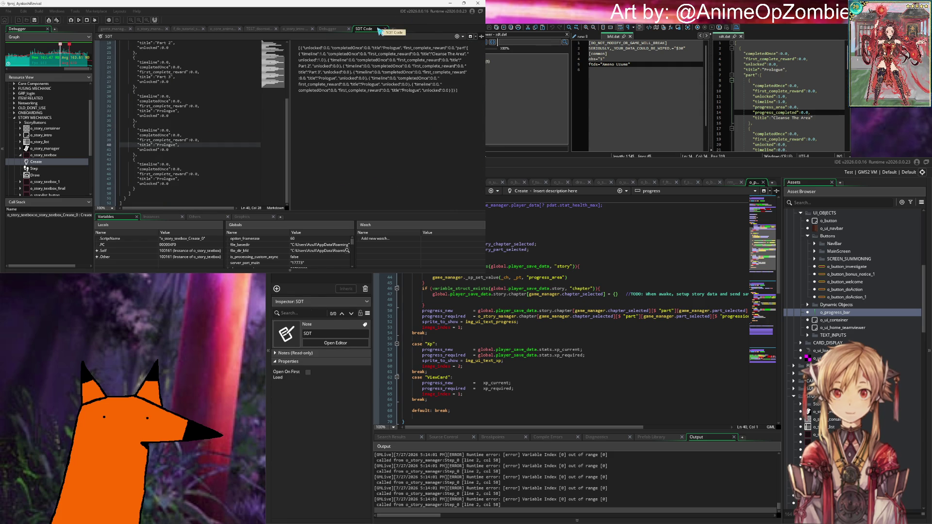
# Delete [0][0].title from the Step event's show_message debug call.
pyautogui.click(151, 30)
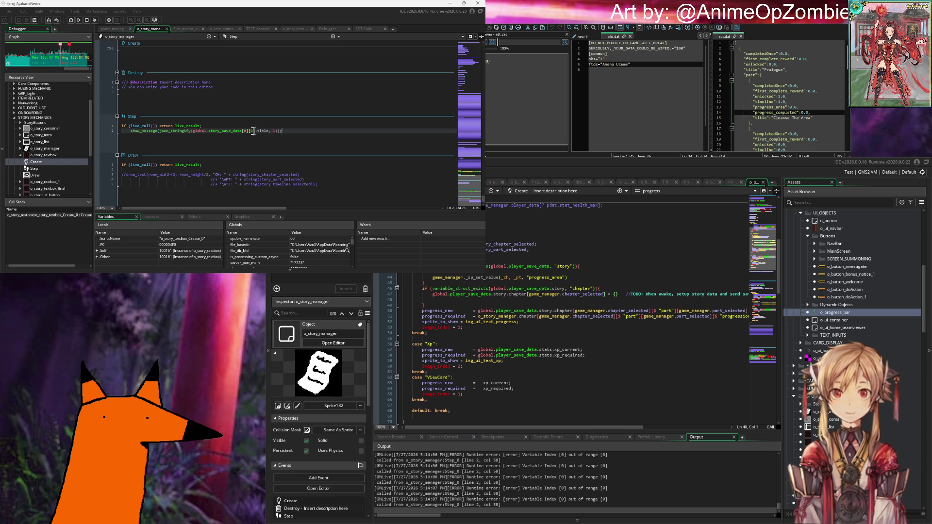
pyautogui.moveTo(242, 131); pyautogui.dragTo(269, 132)
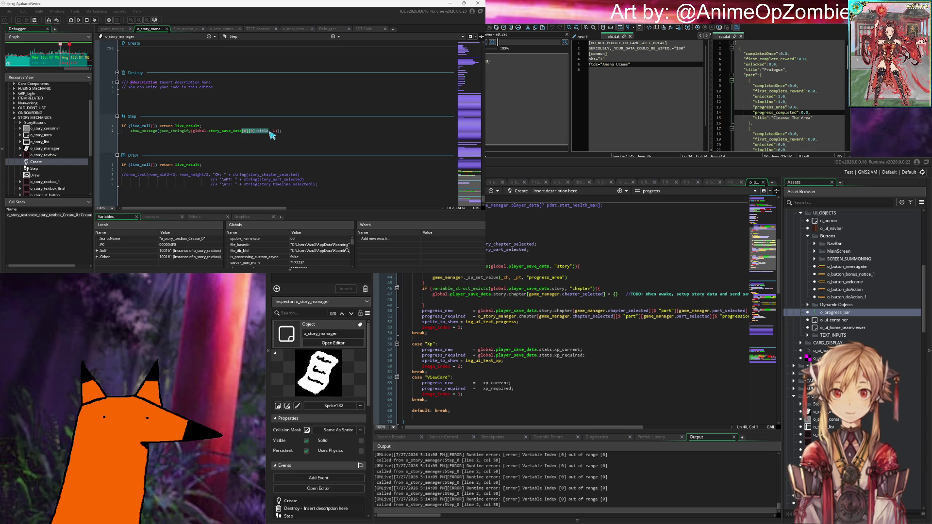
pyautogui.press('BackSpace')
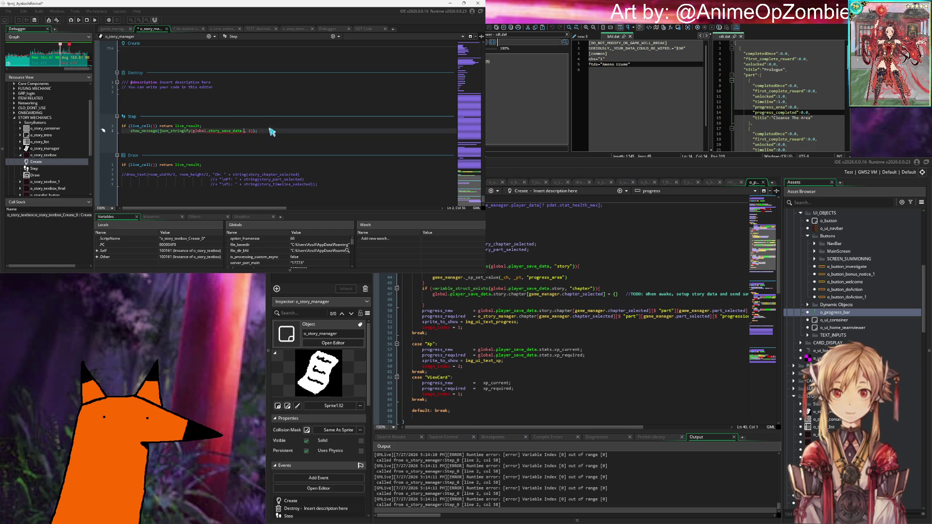
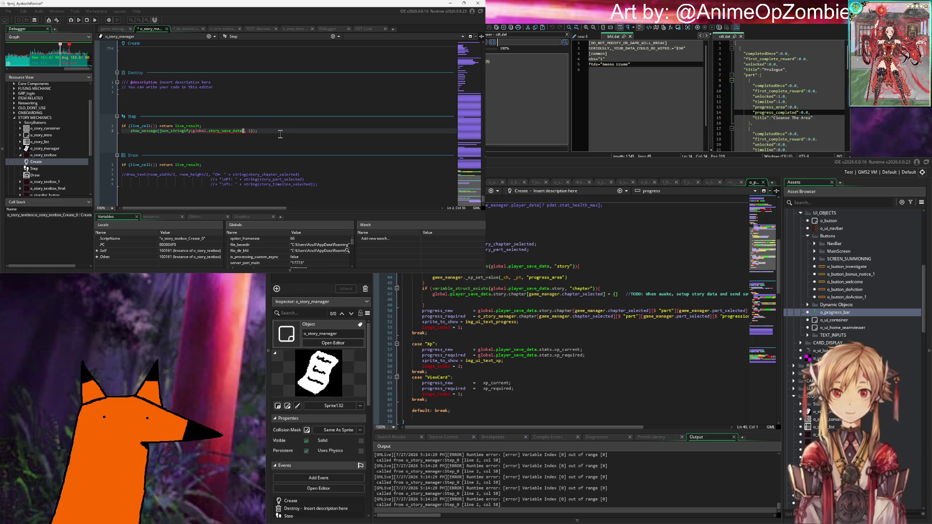
# Change the Step debug message to print global.story_save_data[0].part[0].title.
pyautogui.write('[0')
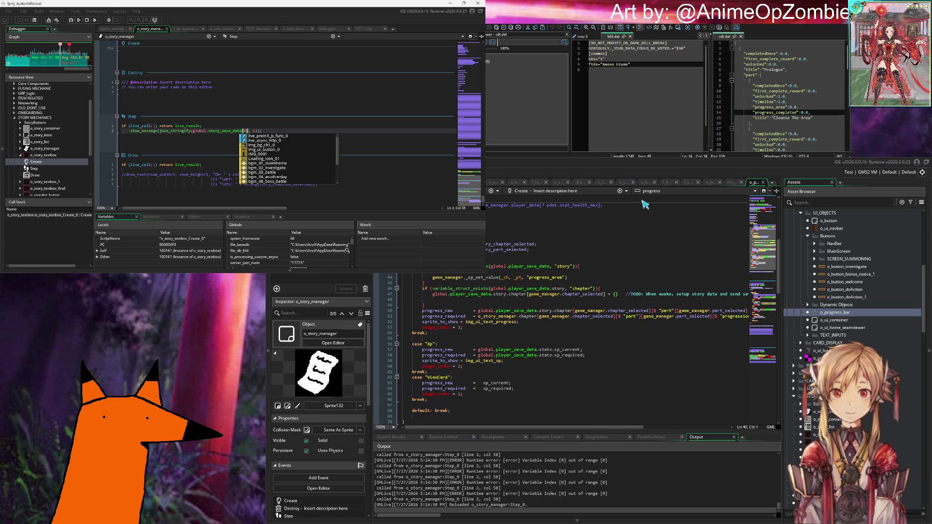
pyautogui.press('Escape')
pyautogui.press('Up')
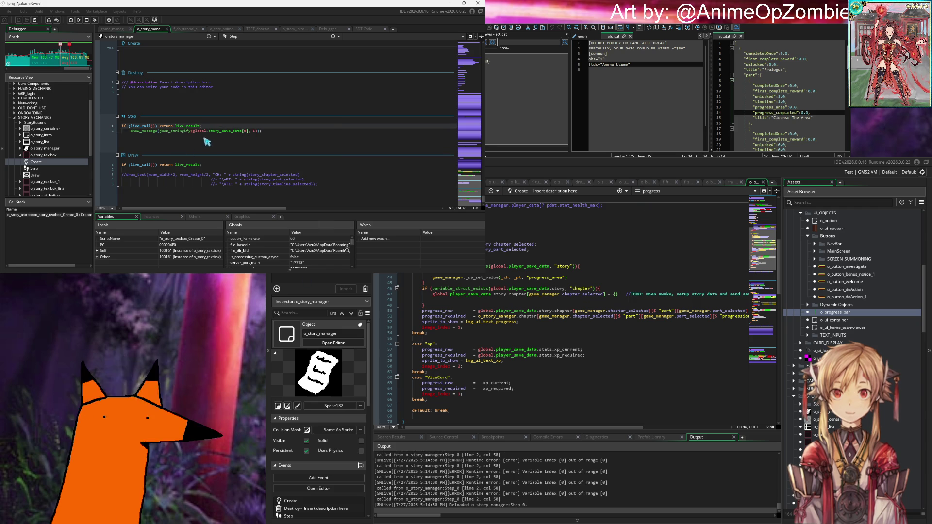
pyautogui.doubleClick(246, 131)
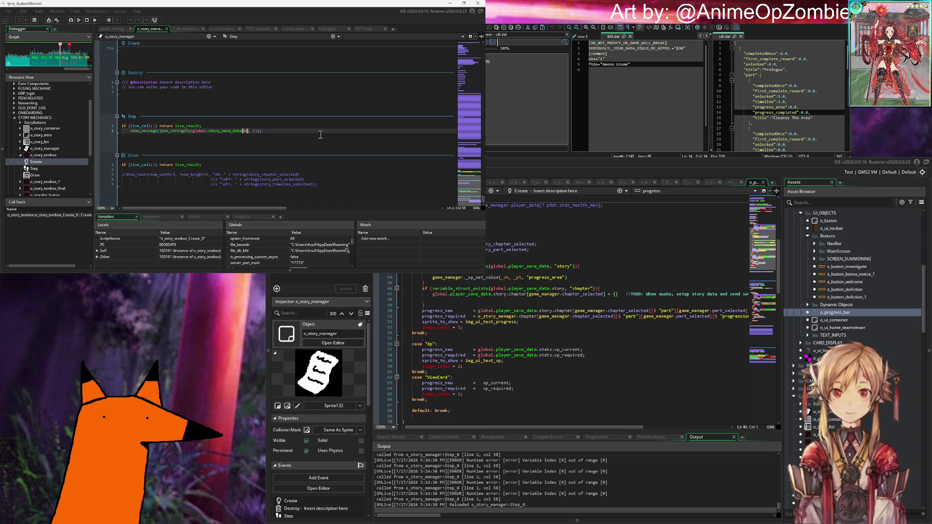
pyautogui.write('.part[')
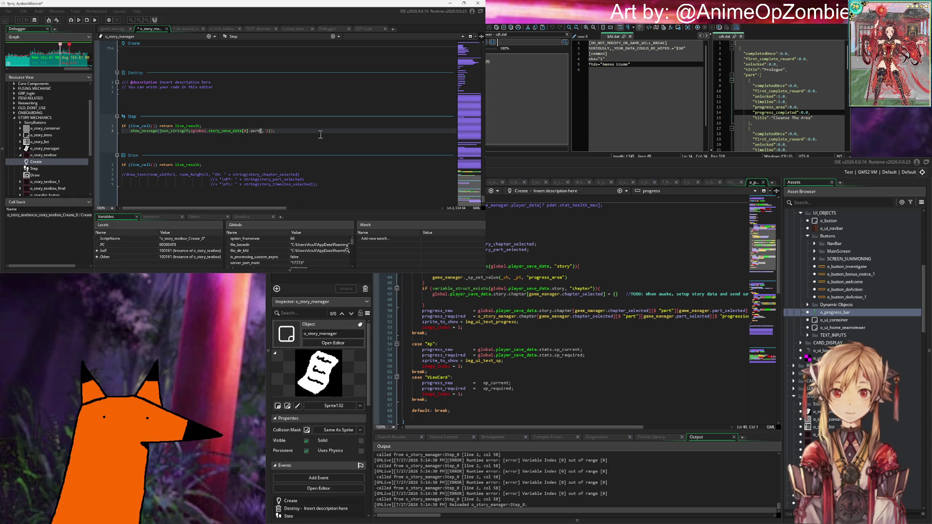
pyautogui.write('0].')
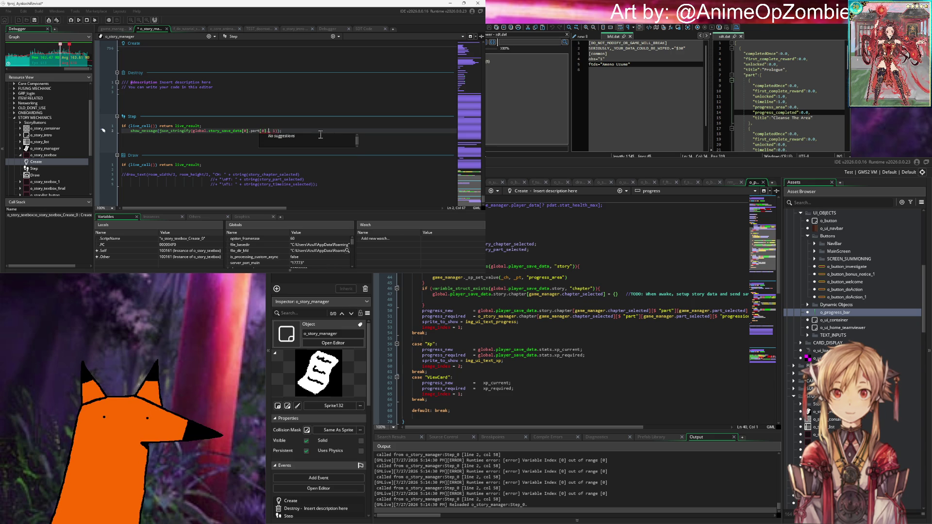
pyautogui.write('title')
pyautogui.press('End')
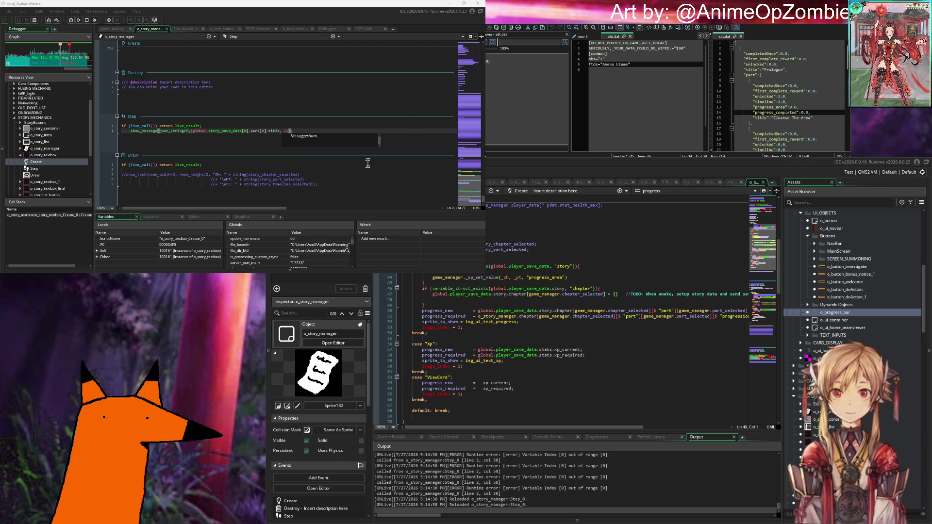
pyautogui.click(160, 133)
pyautogui.click(305, 132)
# Check the json_stringify argument on the debug line and add a // comment marker.
pyautogui.click(279, 132)
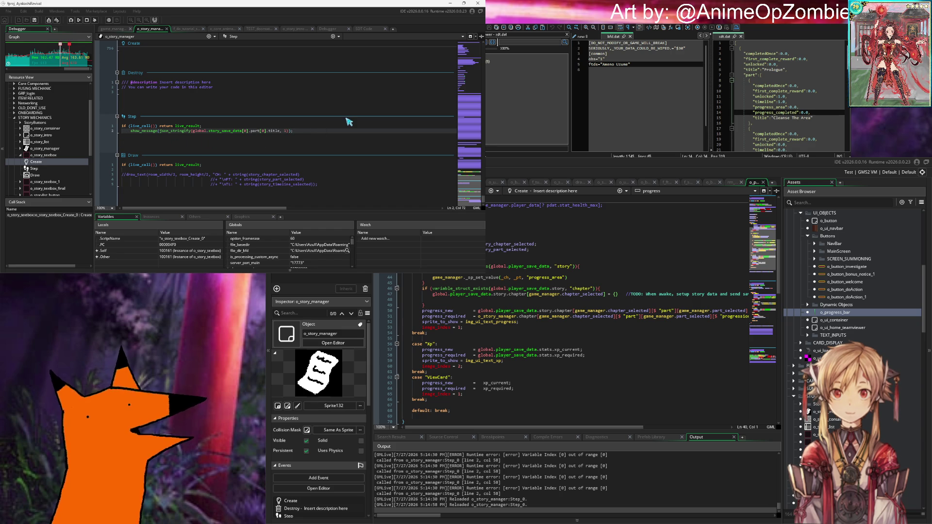
pyautogui.moveTo(194, 133)
pyautogui.click(244, 131)
pyautogui.click(335, 132)
pyautogui.moveTo(180, 128)
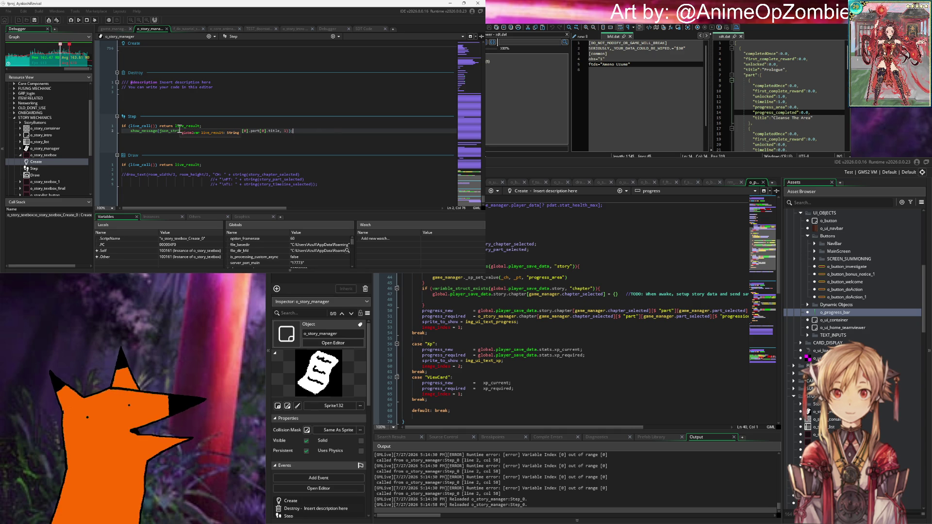
pyautogui.click(194, 132)
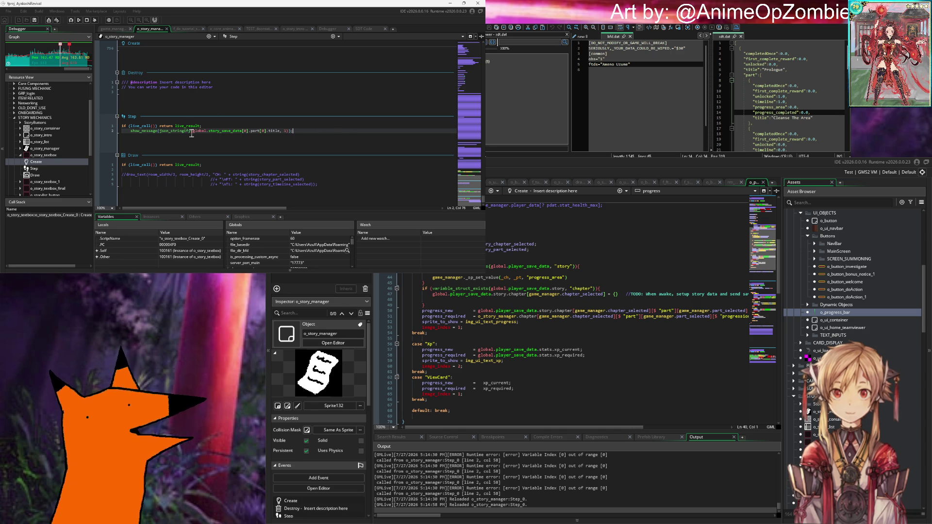
pyautogui.moveTo(194, 132); pyautogui.dragTo(291, 131)
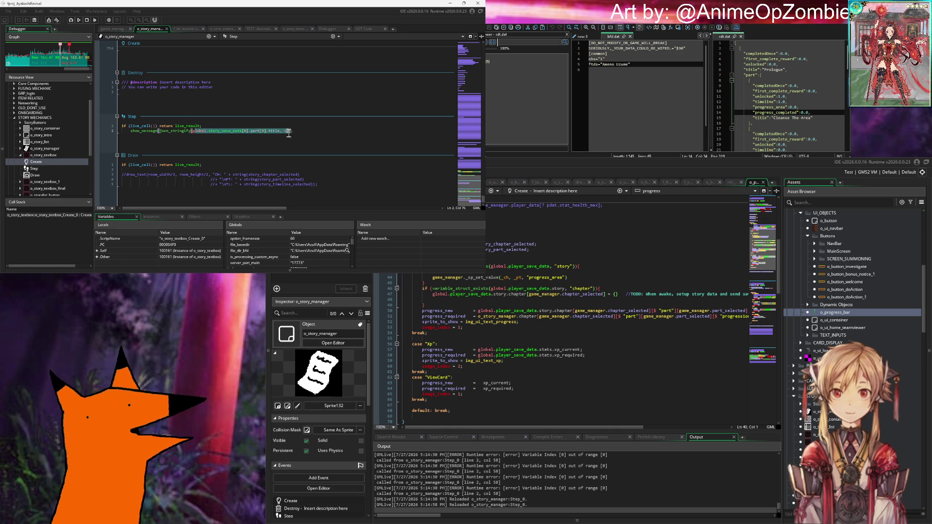
pyautogui.click(295, 132)
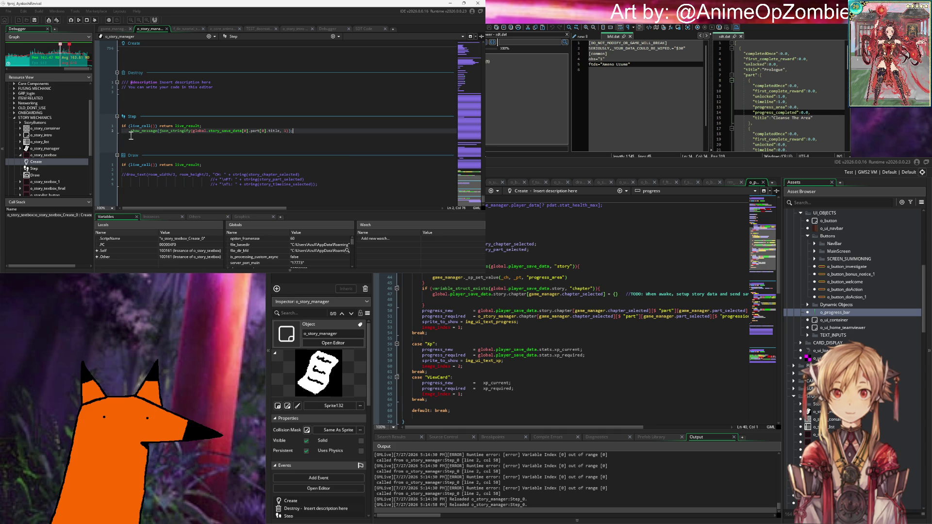
pyautogui.write('//')
pyautogui.scroll(5, 213, 140)
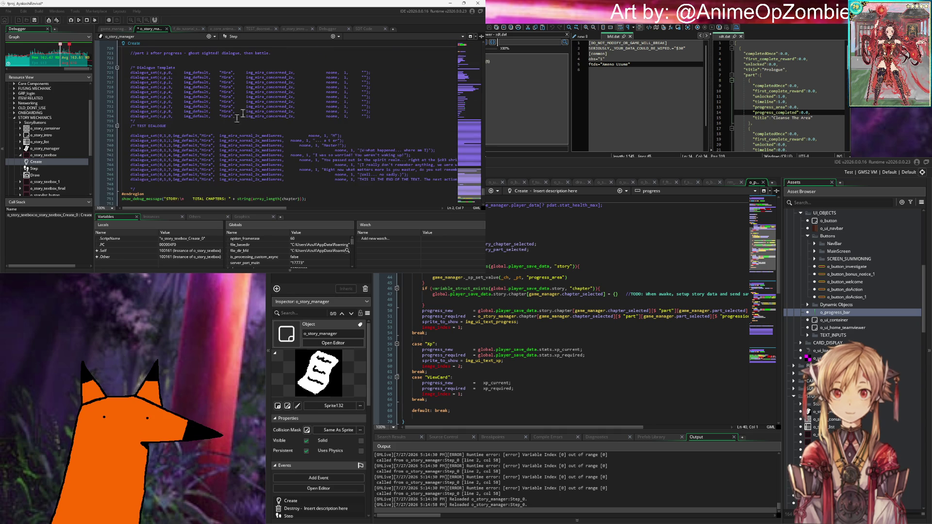
# Comment out the Create event's save-data show_message line and review the line-44 _sp_set_value call.
pyautogui.click(122, 131)
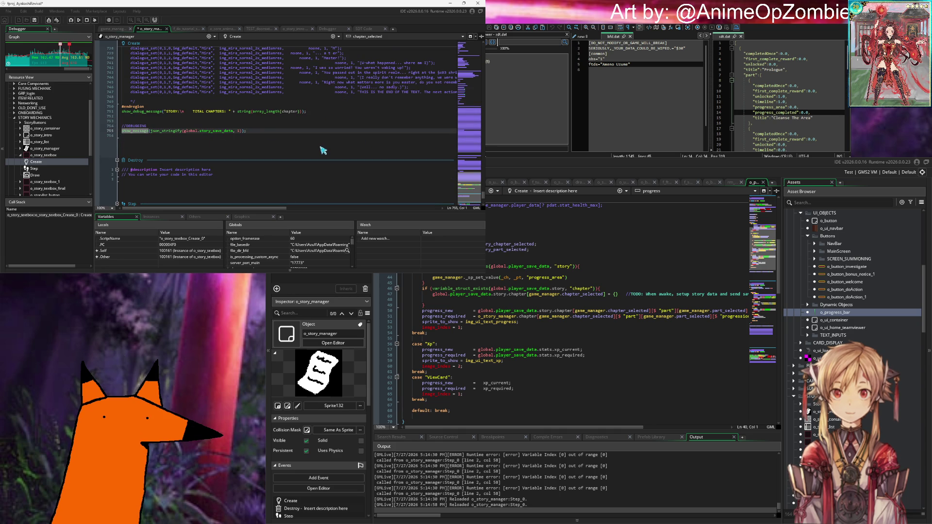
pyautogui.write('//')
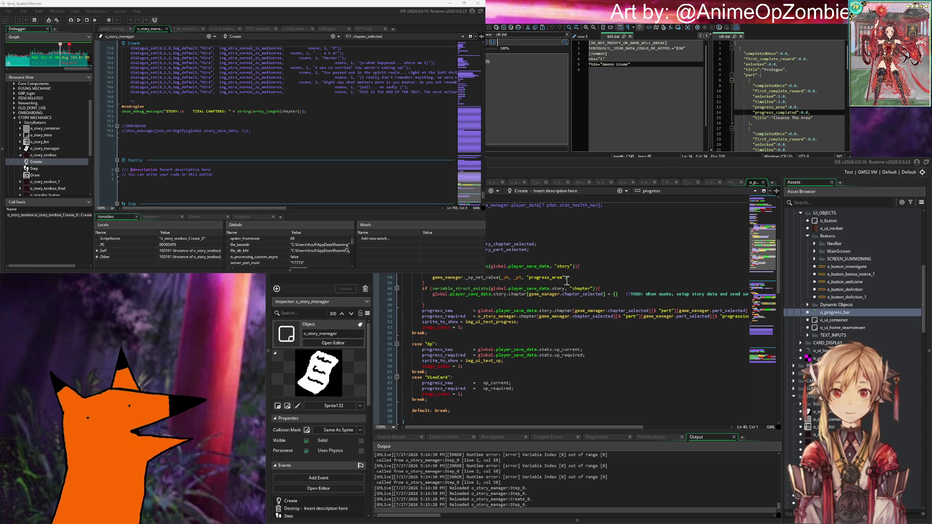
pyautogui.click(563, 278)
pyautogui.moveTo(566, 278); pyautogui.dragTo(432, 277)
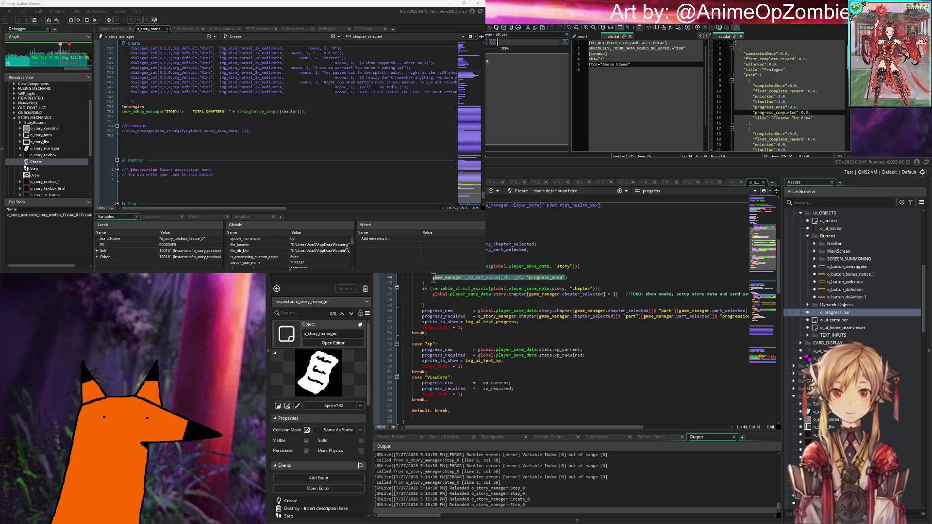
pyautogui.click(599, 279)
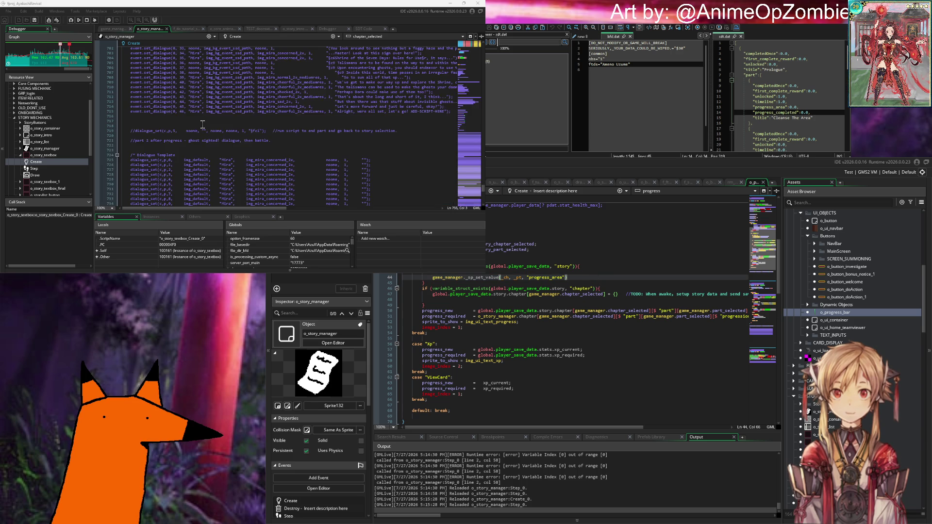
pyautogui.click(117, 30)
# Look over game_manager's code, then return to o_story_manager and highlight every use of title.
pyautogui.click(194, 126)
pyautogui.scroll(-12, 196, 130)
pyautogui.click(191, 91)
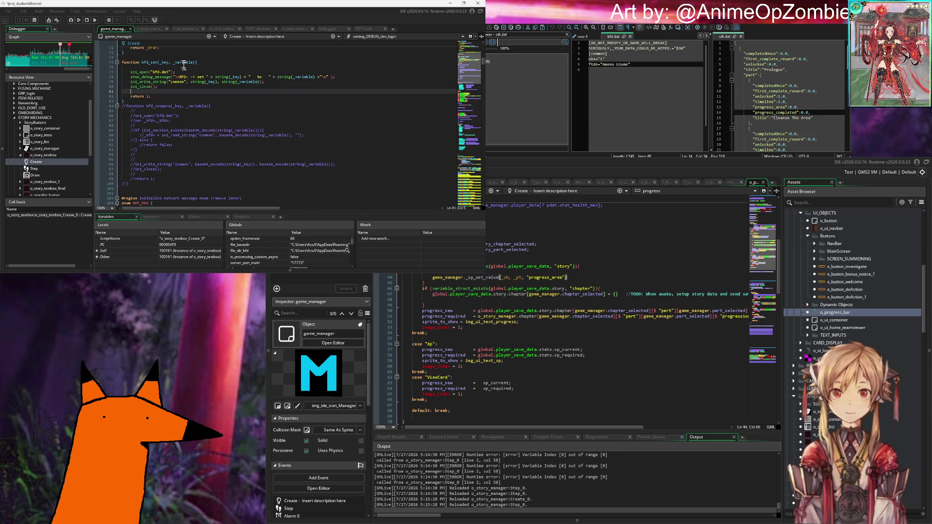
pyautogui.scroll(-12, 167, 64)
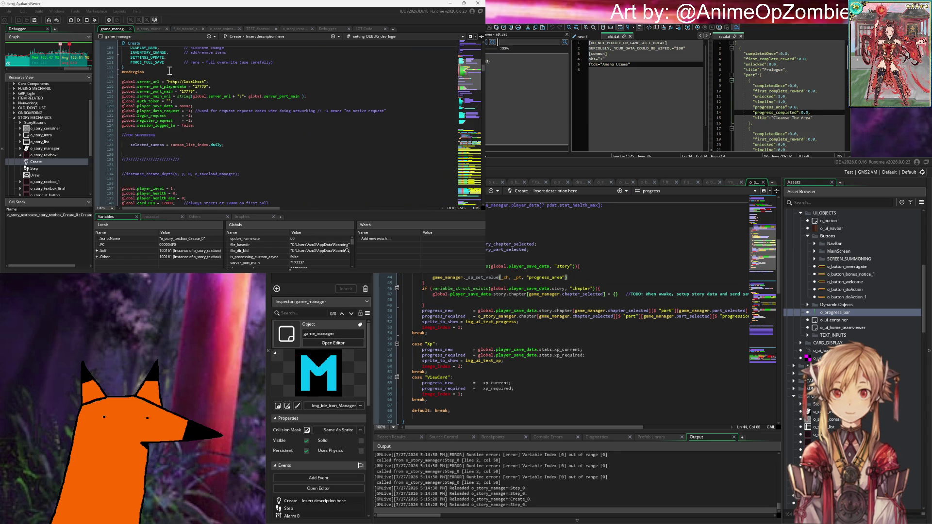
pyautogui.scroll(-5, 167, 68)
pyautogui.click(152, 28)
pyautogui.scroll(18, 196, 148)
pyautogui.scroll(20, 199, 148)
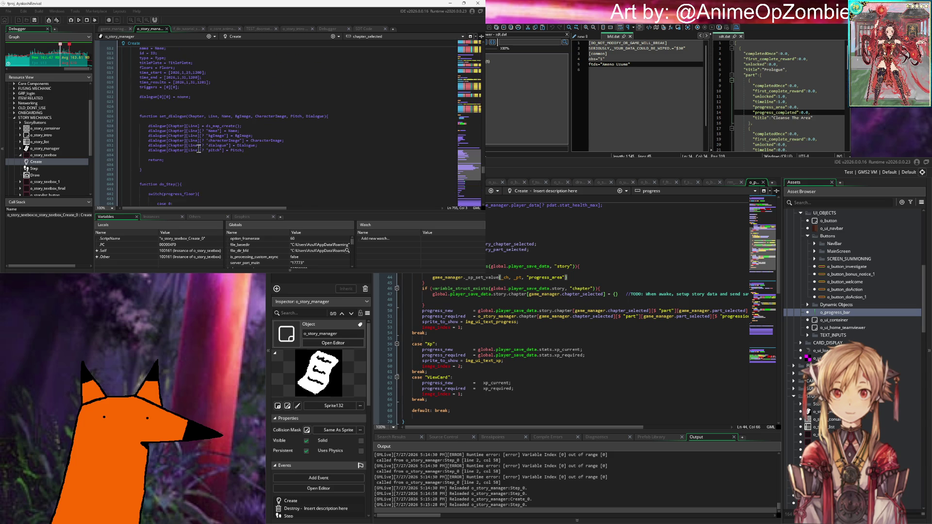
pyautogui.scroll(20, 200, 147)
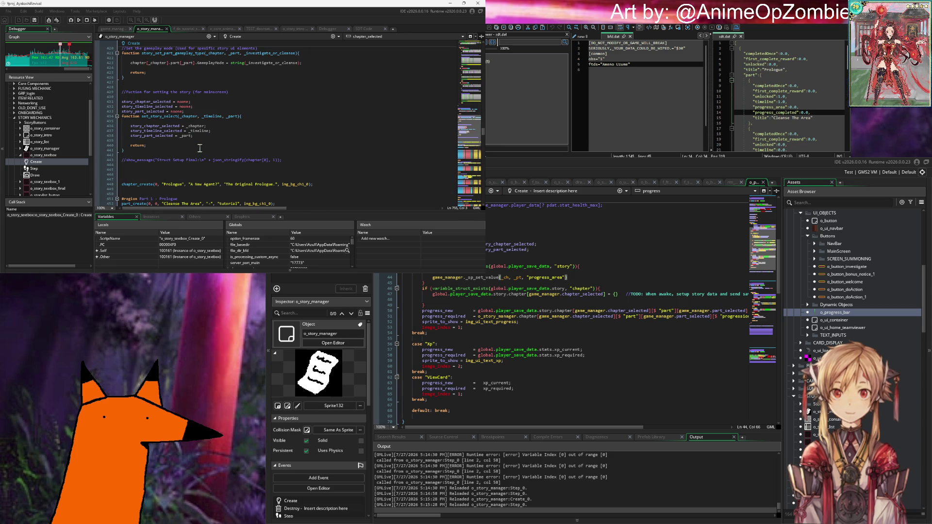
pyautogui.scroll(20, 199, 148)
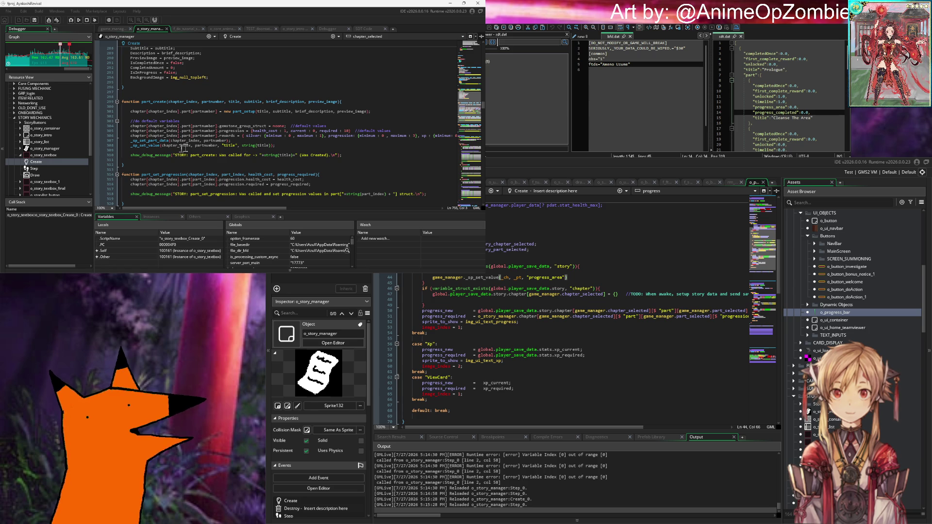
pyautogui.doubleClick(230, 145)
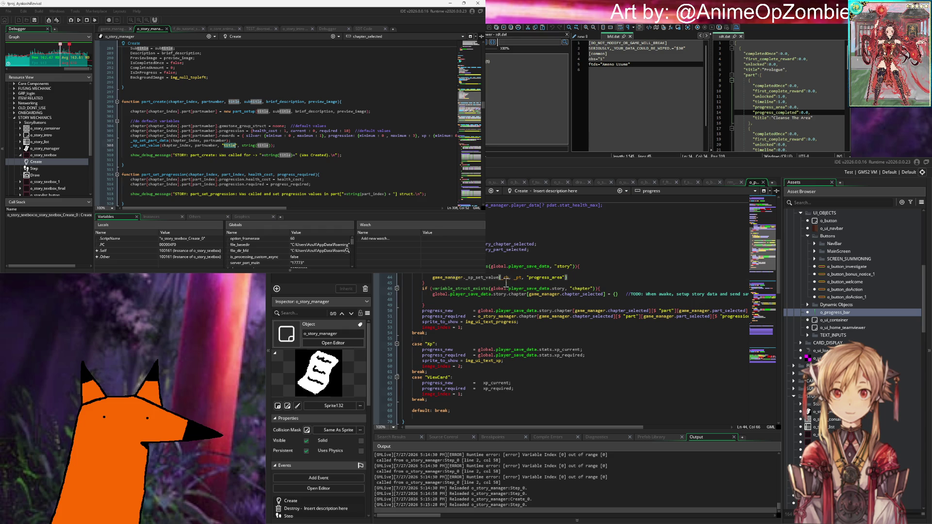
# Add ", after "progress_area" in the _sp_set_value call and open a blank line above it.
pyautogui.click(561, 280)
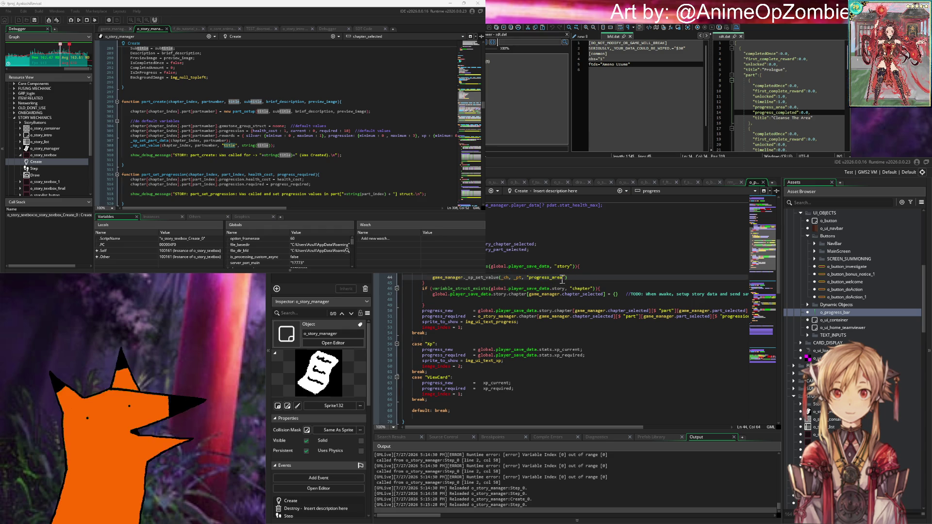
pyautogui.write('",')
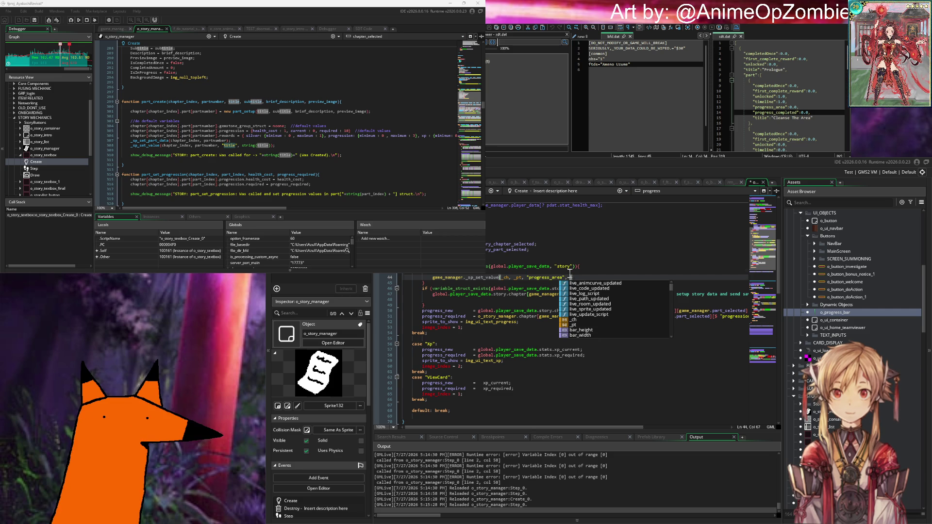
pyautogui.click(570, 273)
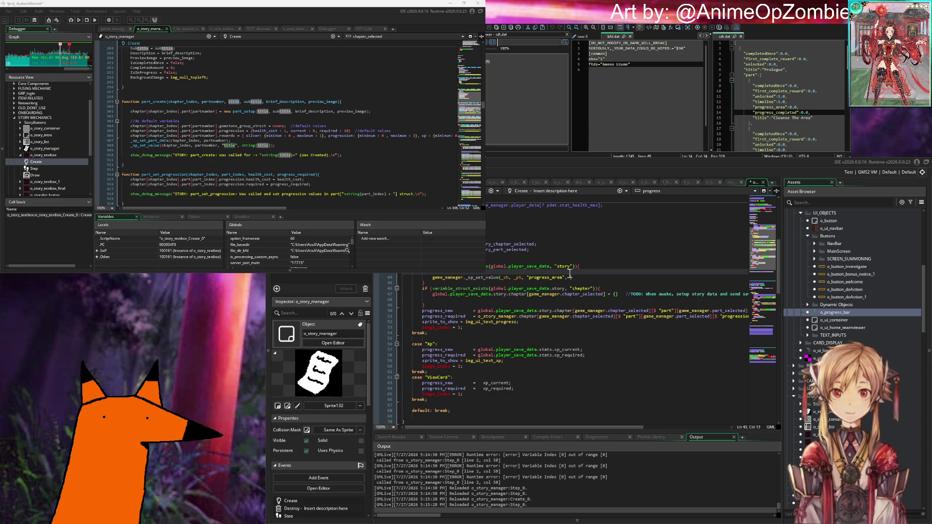
pyautogui.press('Up')
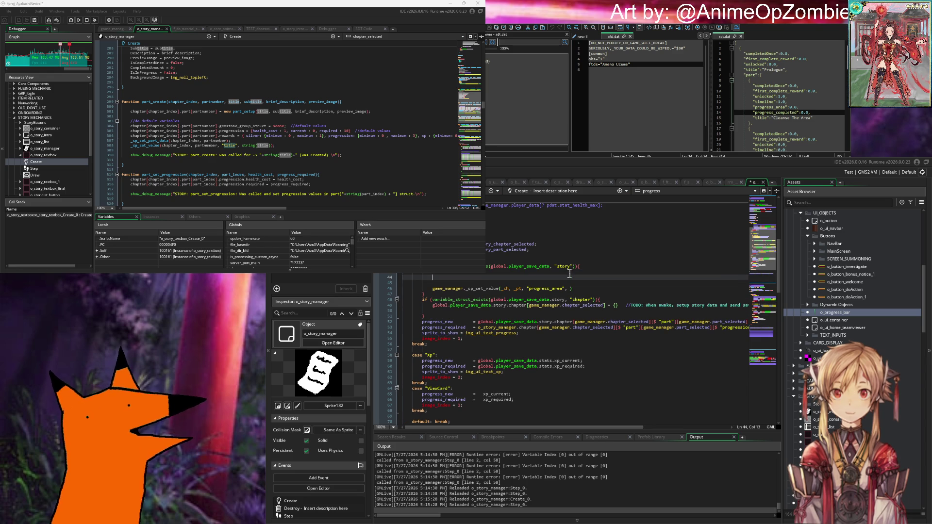
# Store chapter[_ch].part[_pt].progression.required in _required above the _sp_set_value call.
pyautogui.write('chapt')
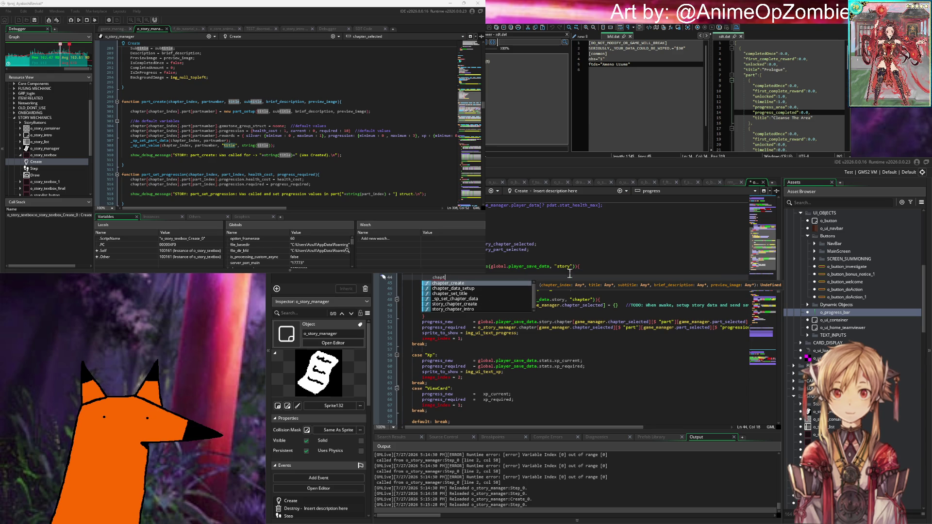
pyautogui.scroll(2, 243, 98)
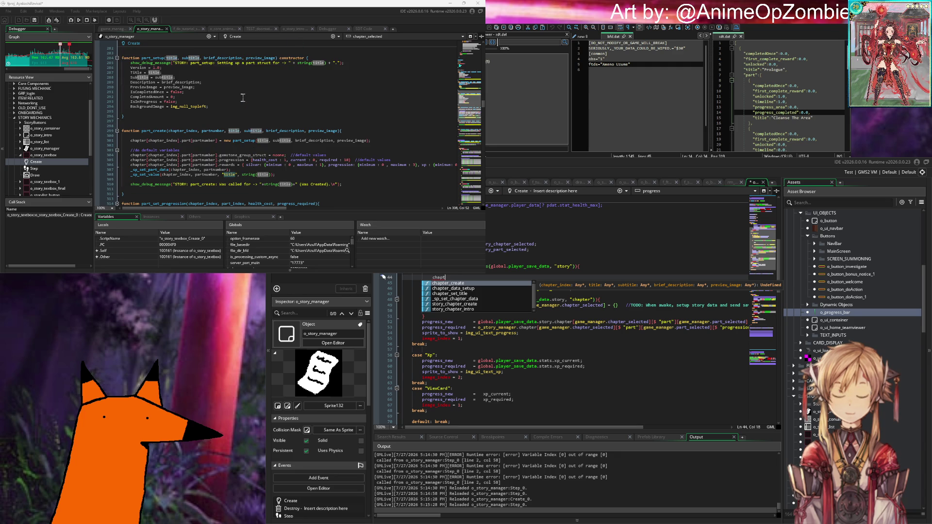
pyautogui.scroll(-4, 242, 97)
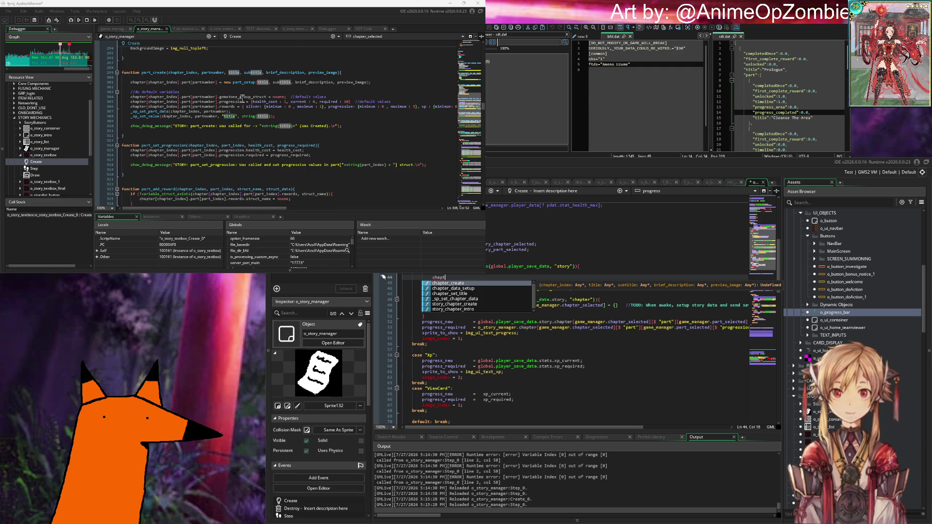
pyautogui.write('er[')
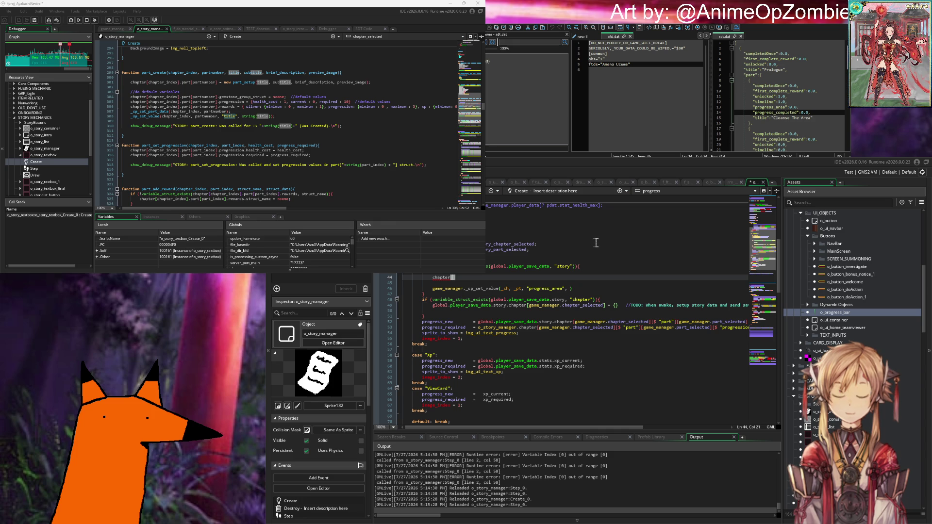
pyautogui.write('_ch].')
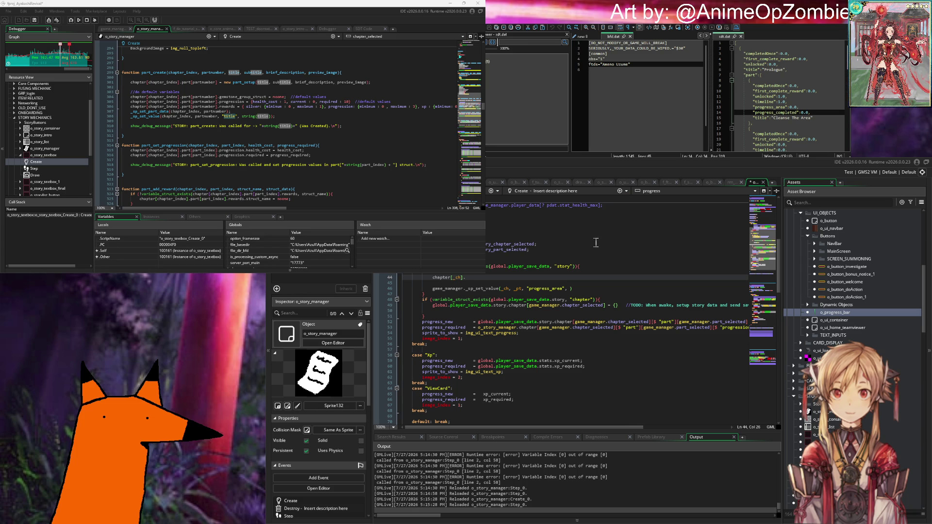
pyautogui.write('part[_pt],')
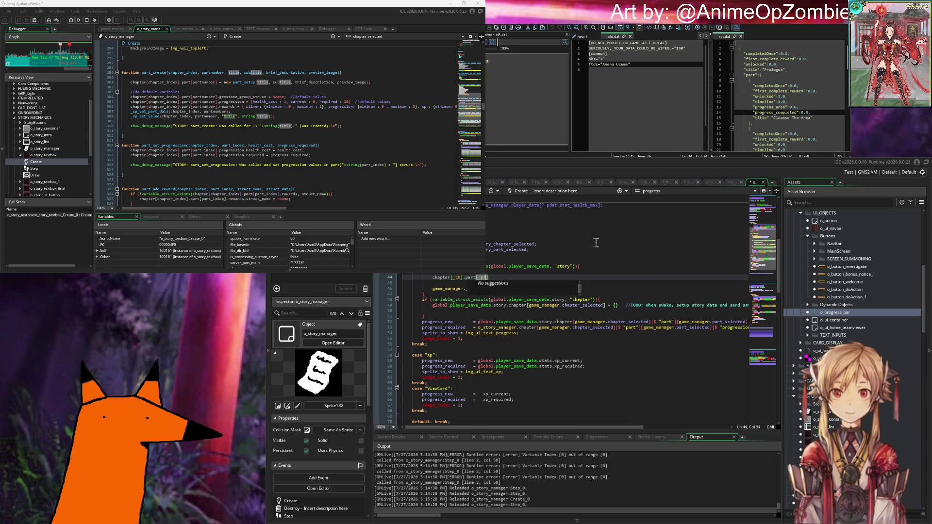
pyautogui.press('BackSpace')
pyautogui.write('.prgression')
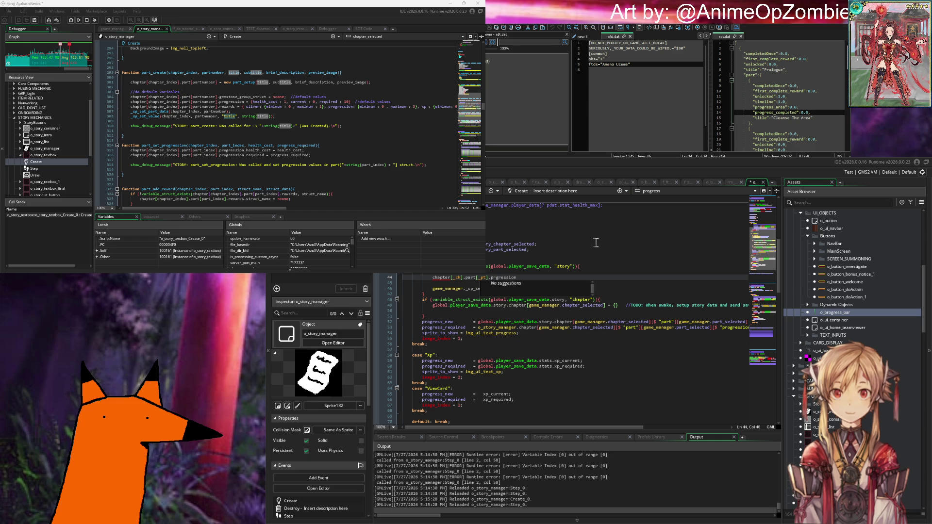
pyautogui.press('BackSpace')
pyautogui.press('BackSpace')
pyautogui.press('BackSpace')
pyautogui.press('BackSpace')
pyautogui.press('BackSpace')
pyautogui.press('BackSpace')
pyautogui.press('BackSpace')
pyautogui.press('BackSpace')
pyautogui.write('ogres')
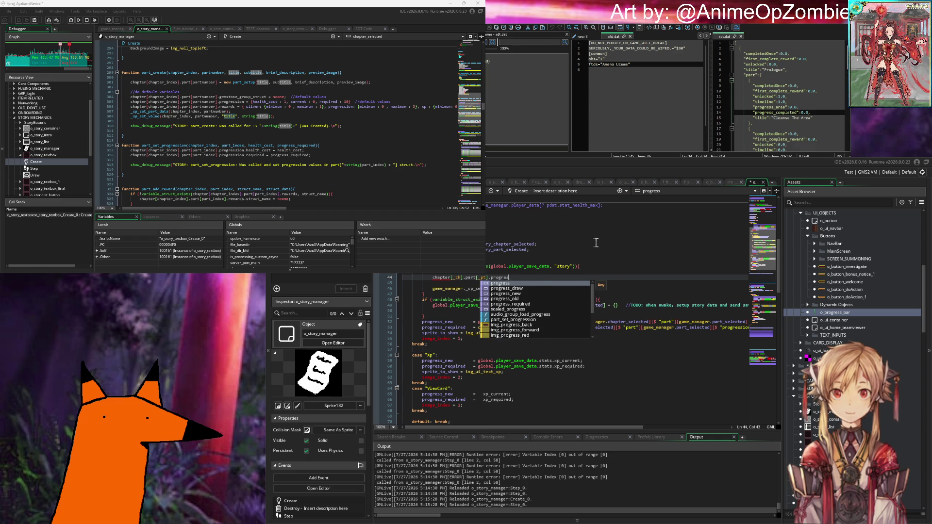
pyautogui.write('sion.')
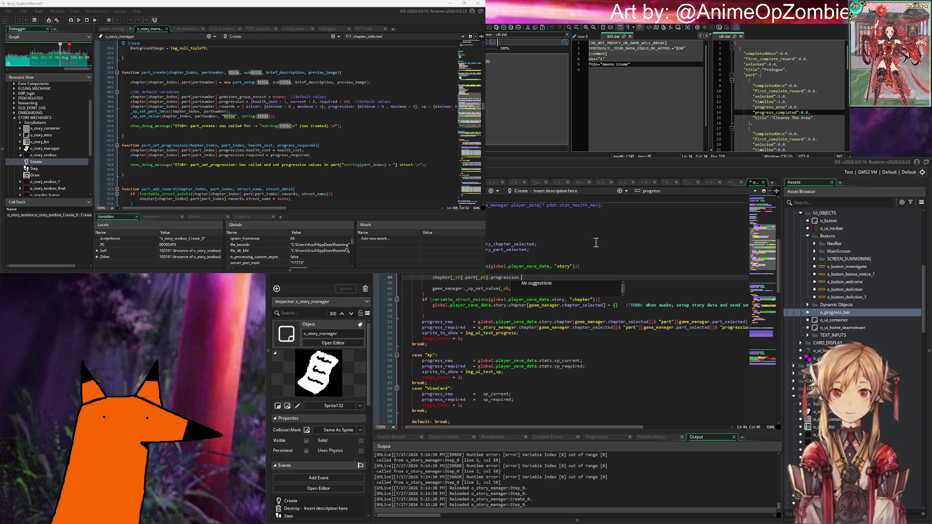
pyautogui.write('required')
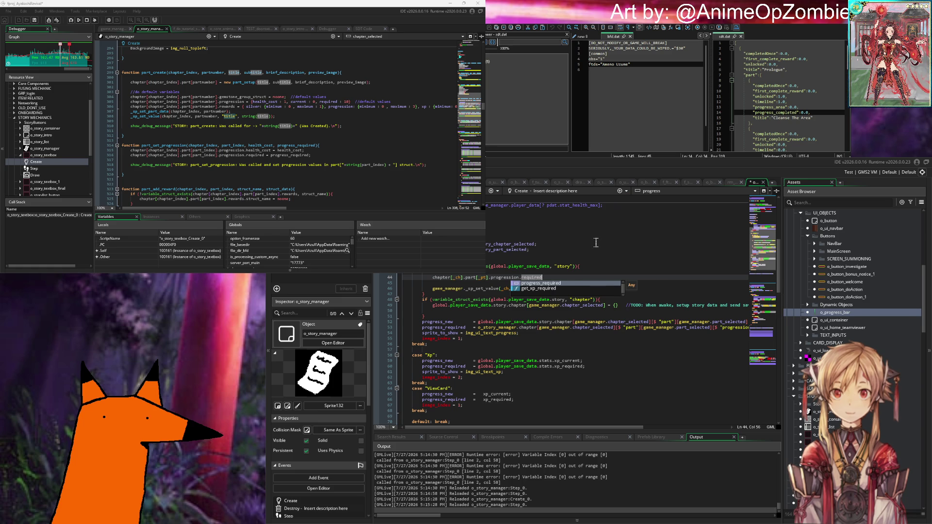
pyautogui.write(';')
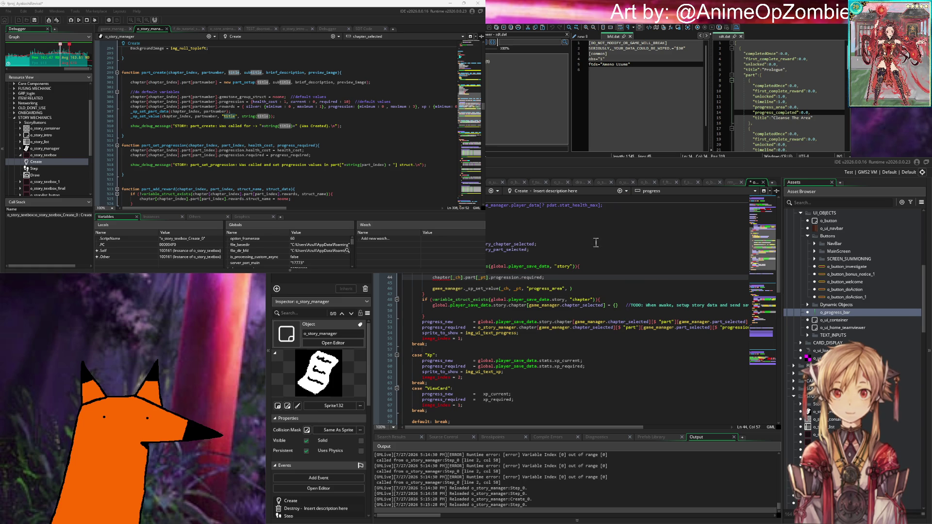
pyautogui.click(433, 278)
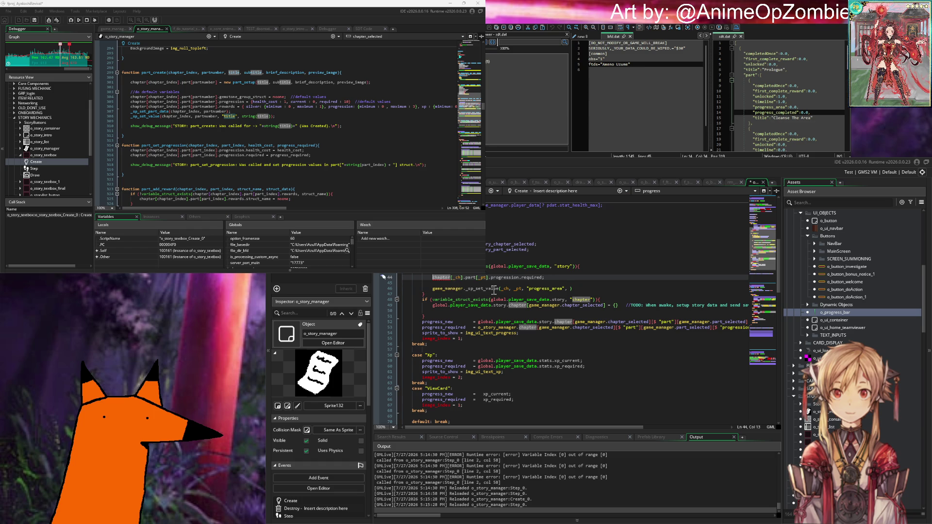
pyautogui.write('_requi')
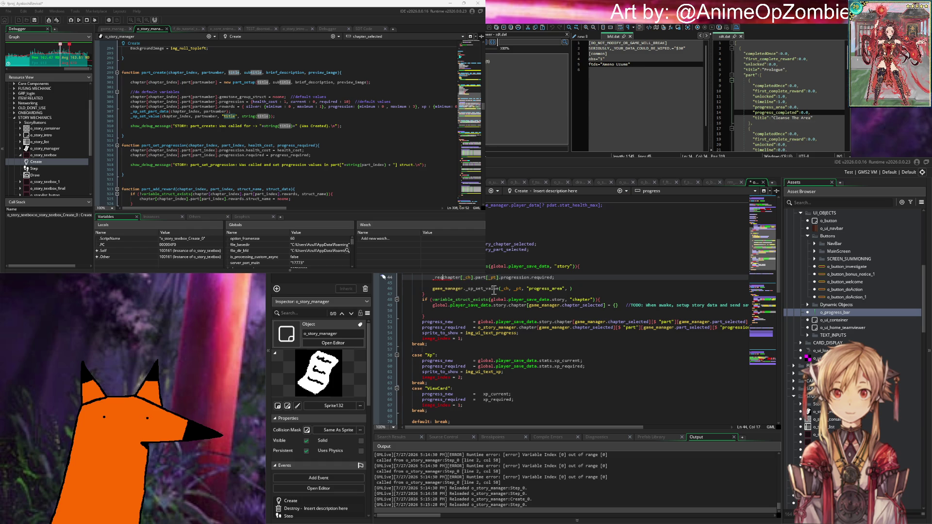
pyautogui.write('red =')
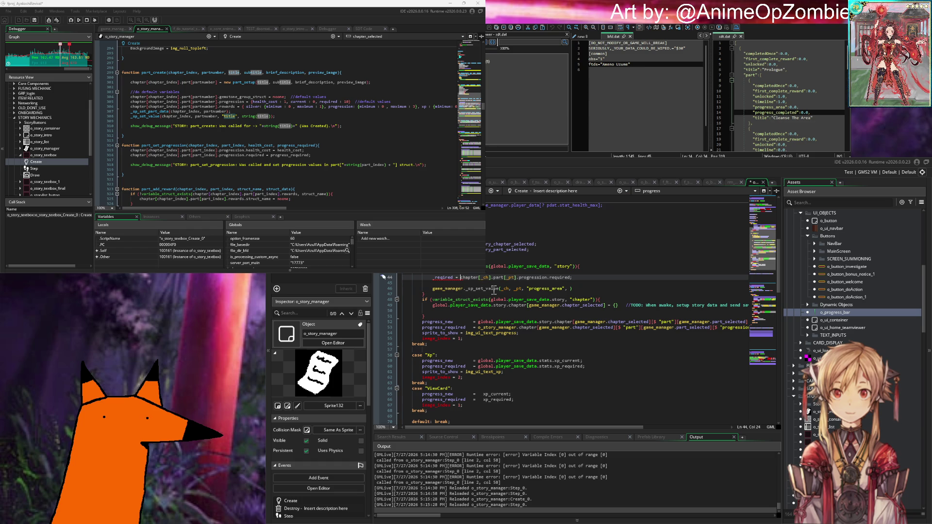
pyautogui.click(584, 278)
pyautogui.press('Return')
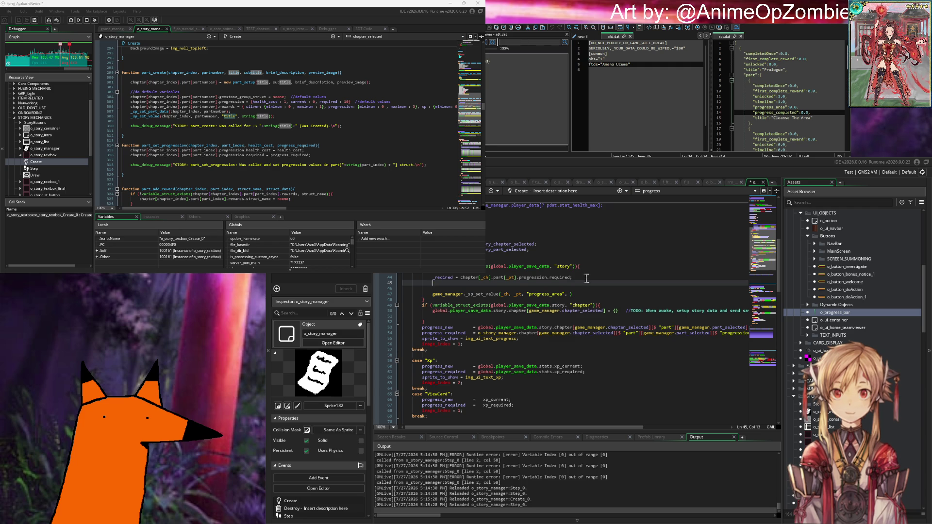
# Declare var _cost = chapter[_ch].part[_pt].progression.health_cost;.
pyautogui.write('var _')
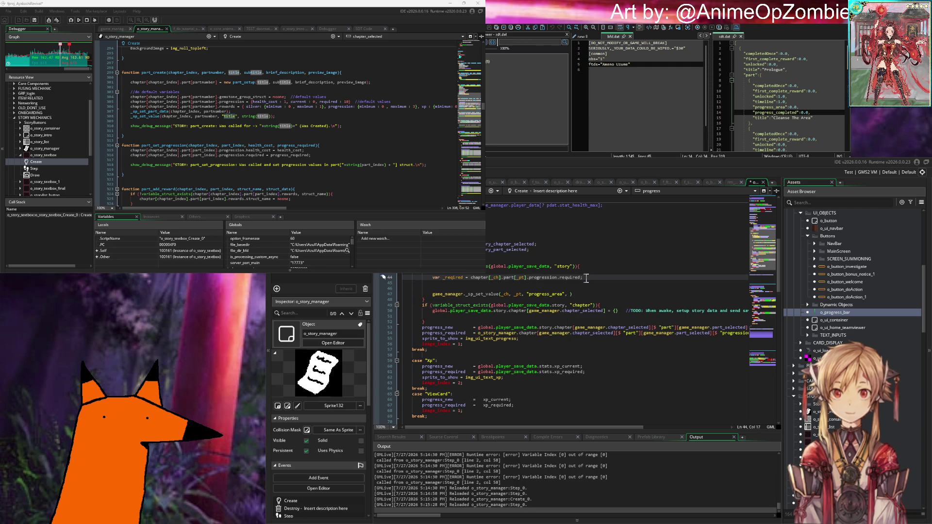
pyautogui.write('cost =')
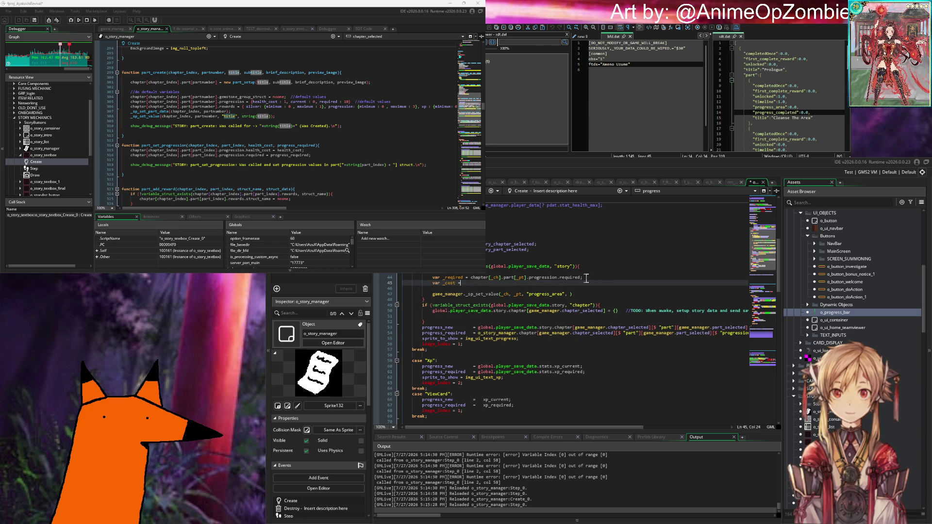
pyautogui.write(' chapter[_ch]')
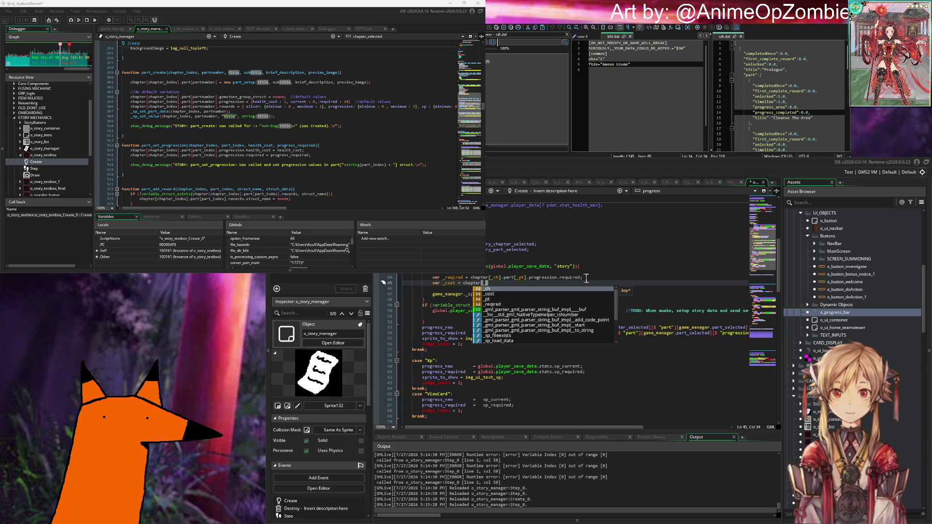
pyautogui.write('].part[_pt')
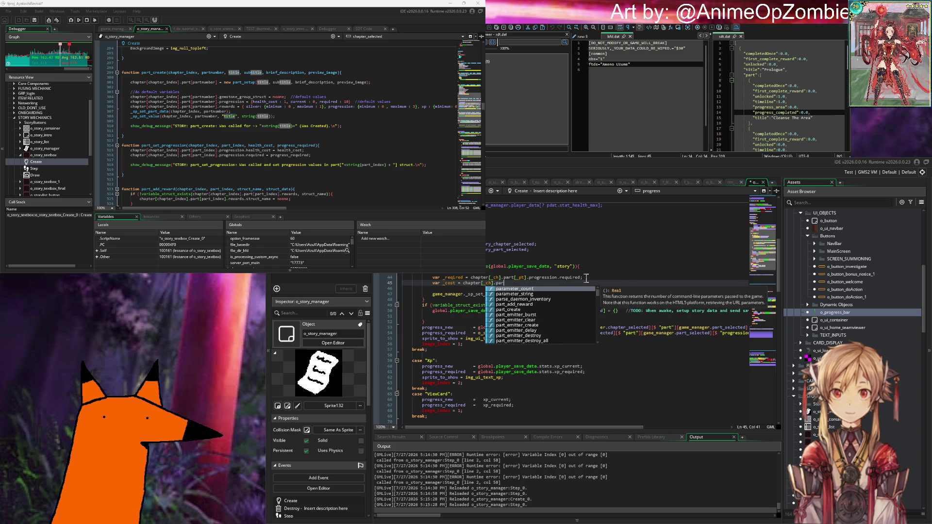
pyautogui.press('BackSpace')
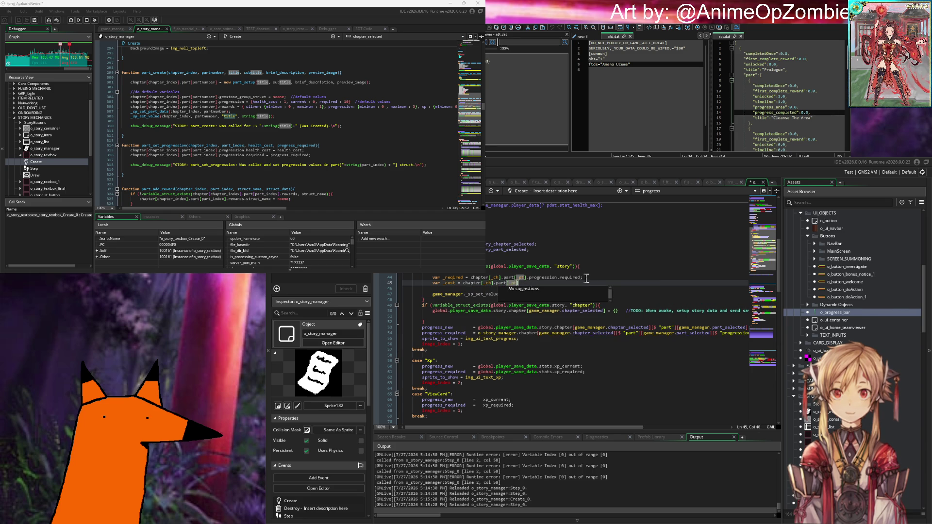
pyautogui.write('t].progr')
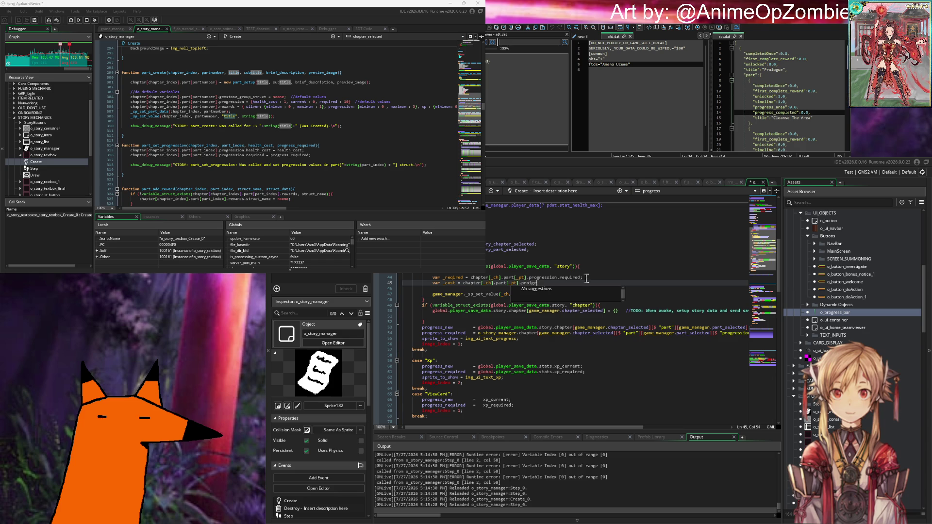
pyautogui.write('ession.cur')
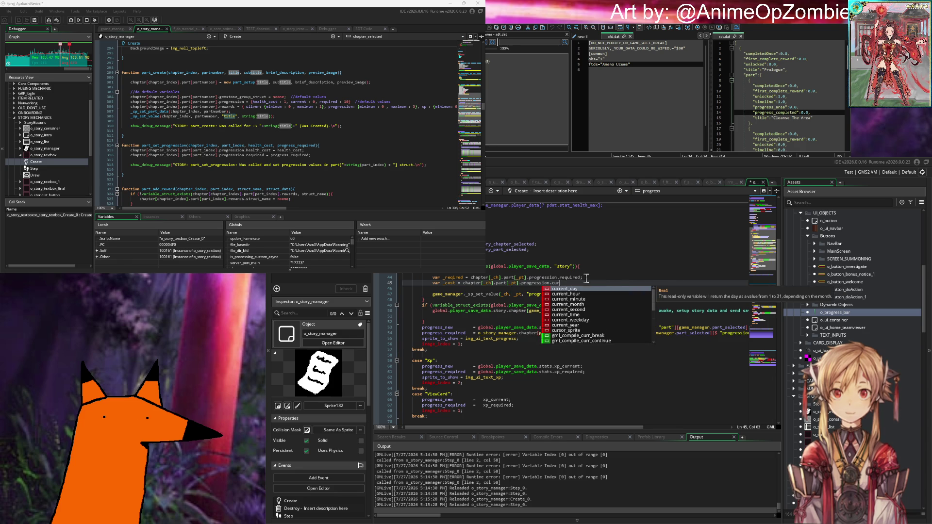
pyautogui.press('BackSpace')
pyautogui.press('BackSpace')
pyautogui.press('BackSpace')
pyautogui.write('heal')
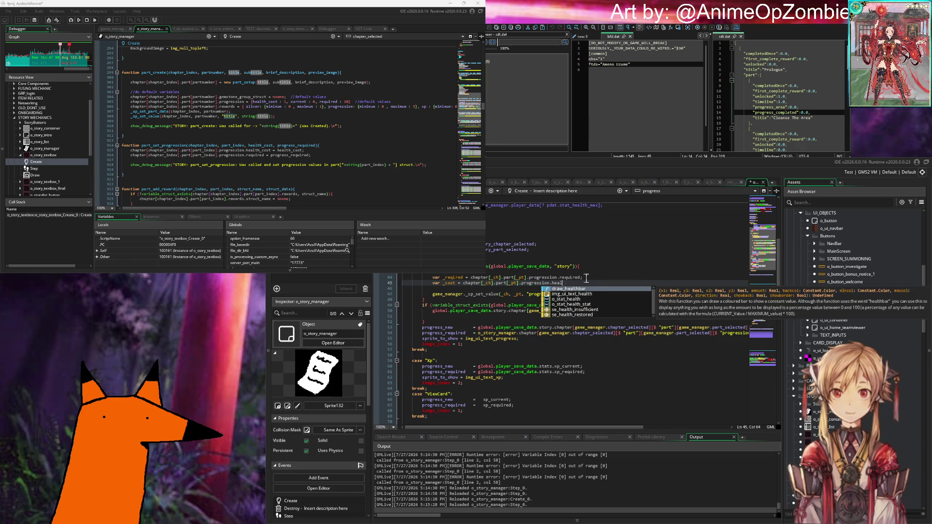
pyautogui.write('th_cos')
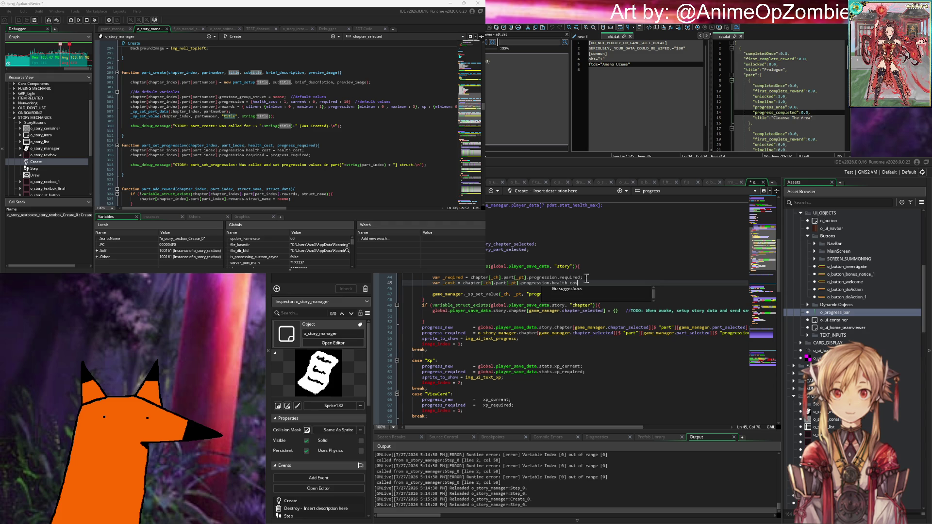
pyautogui.write('t;')
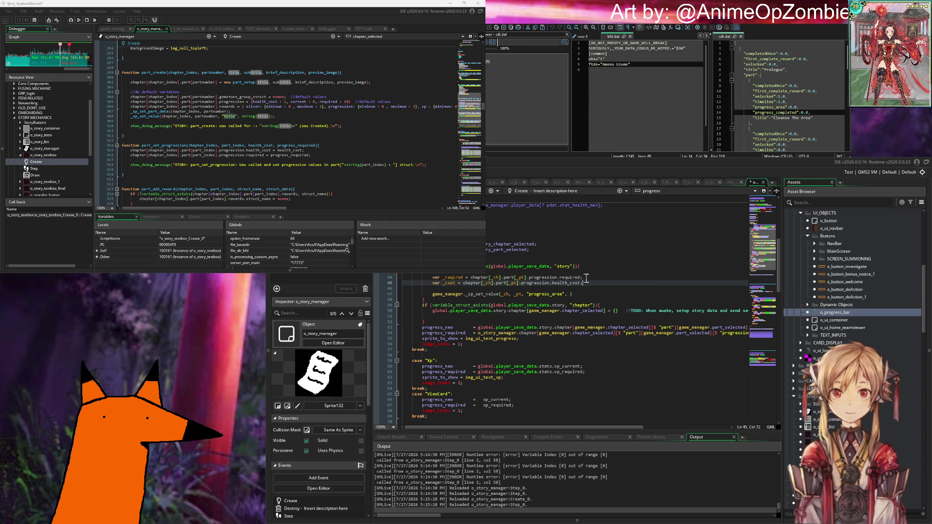
# Add var _progression_increase = _reqired/_cost; followed by a blank line.
pyautogui.press('Return')
pyautogui.press('Return')
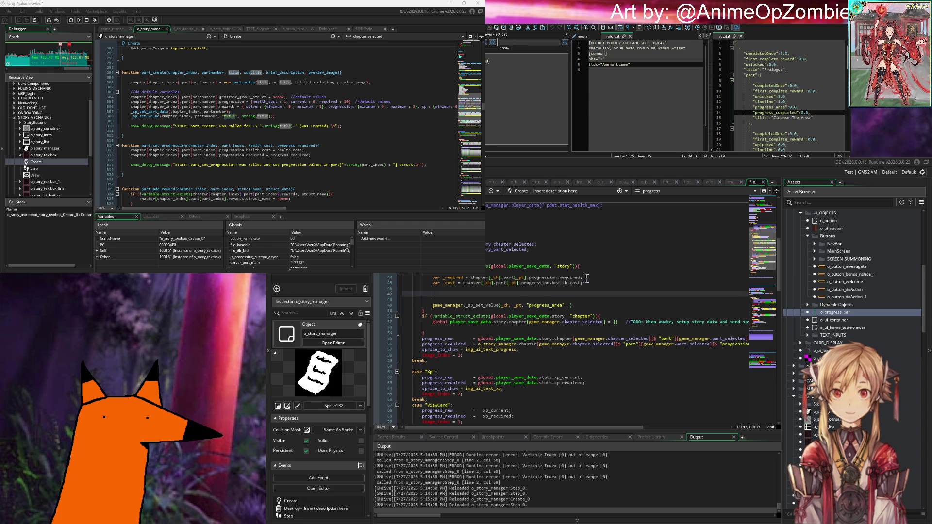
pyautogui.write('var _')
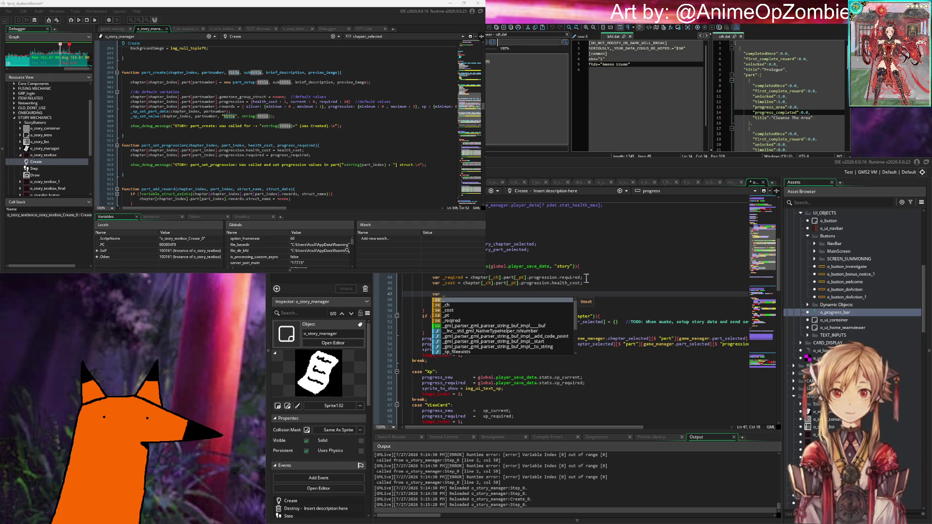
pyautogui.write('progression')
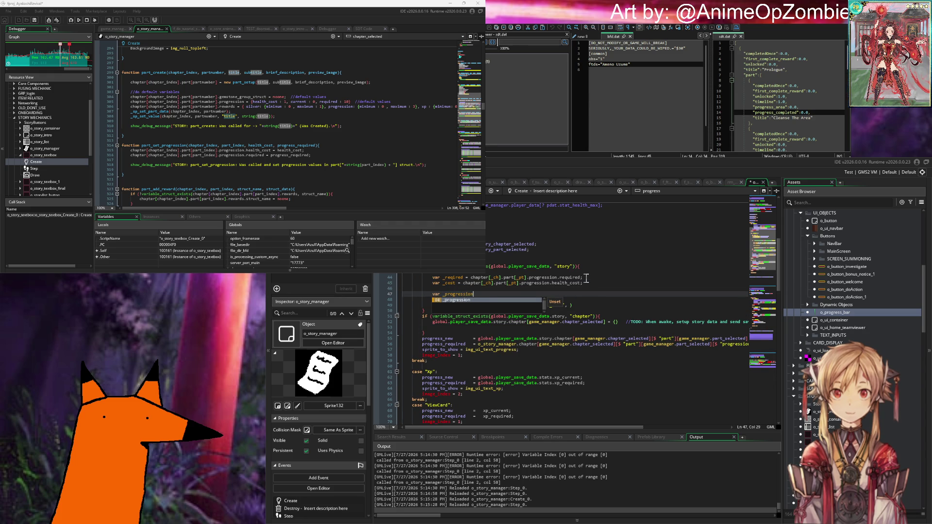
pyautogui.write('_increase = ')
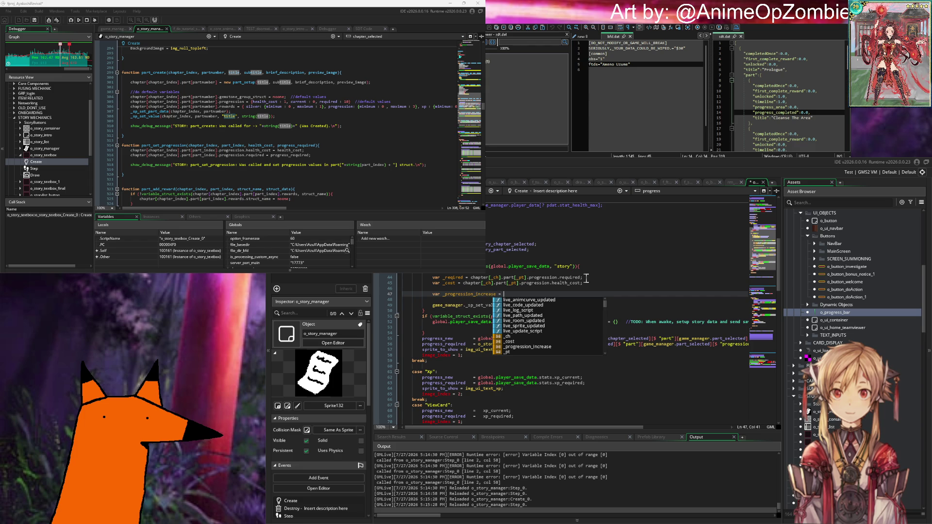
pyautogui.write('_reqired/')
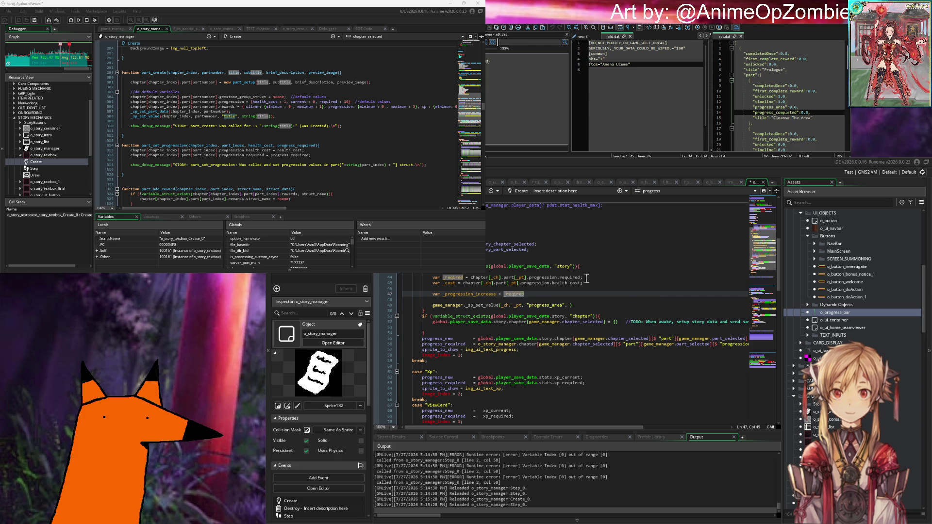
pyautogui.press('BackSpace')
pyautogui.write('_cost;')
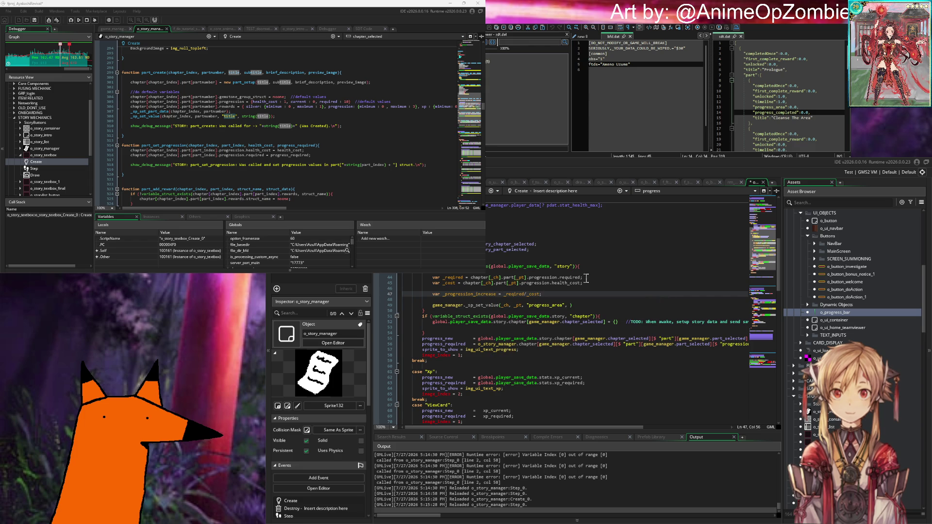
pyautogui.press('Down')
pyautogui.press('Down')
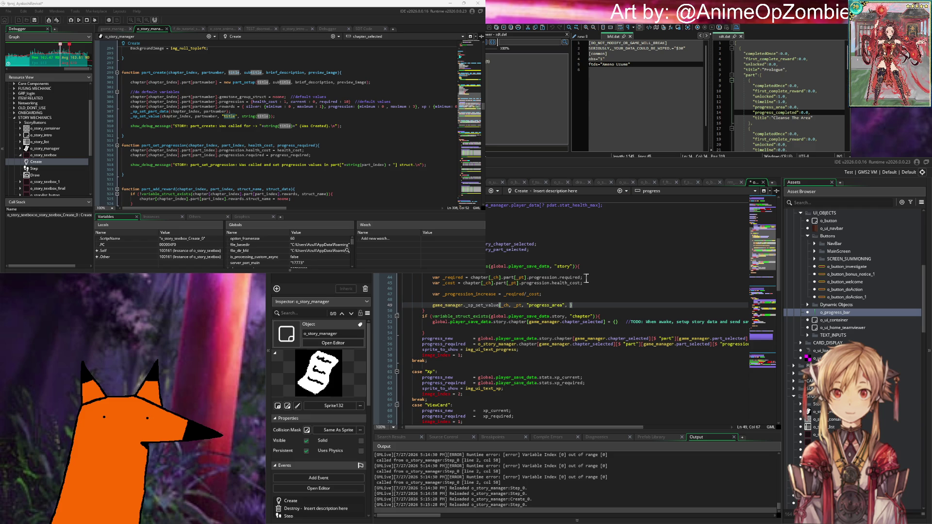
pyautogui.press('Up')
pyautogui.press('Return')
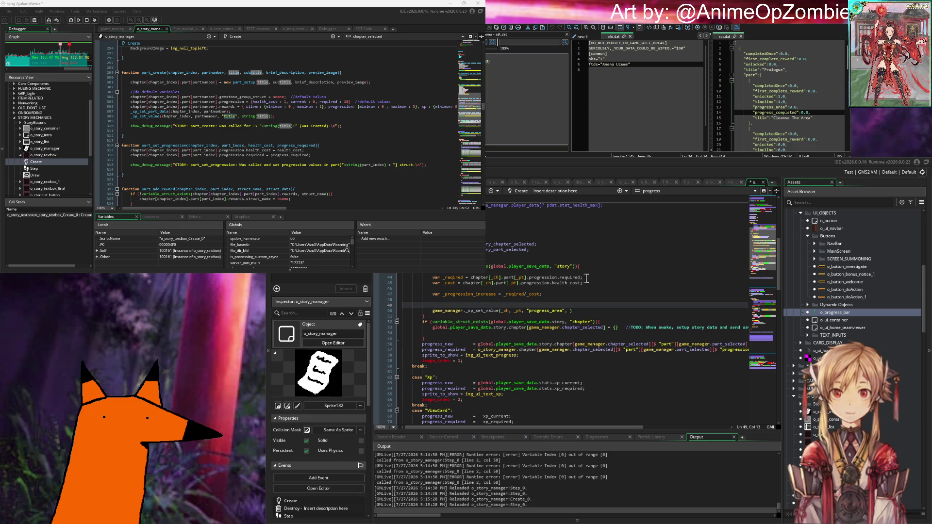
# Write global.story_save_data[_ch].part[_pt]. on line 49, then view the SDT save-data note.
pyautogui.write('global.')
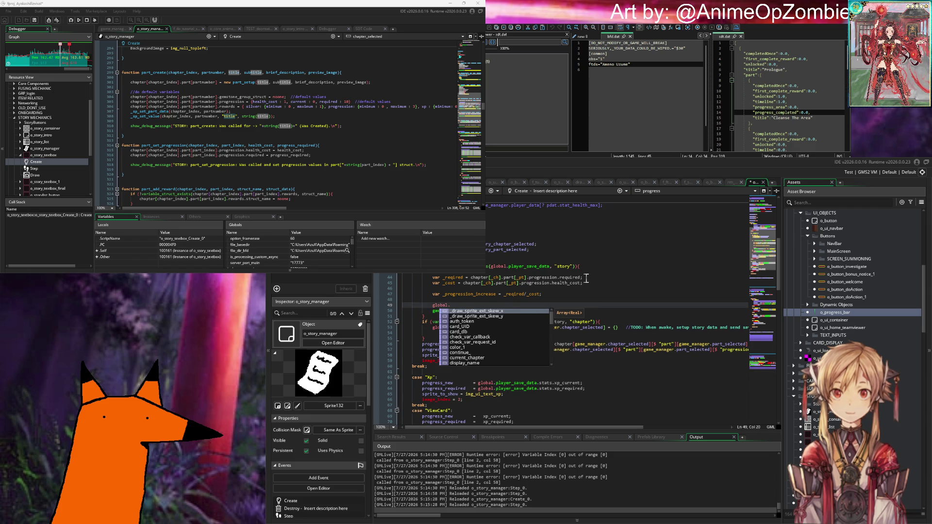
pyautogui.write('story_save_data.')
pyautogui.press('BackSpace')
pyautogui.write('[0].part[0')
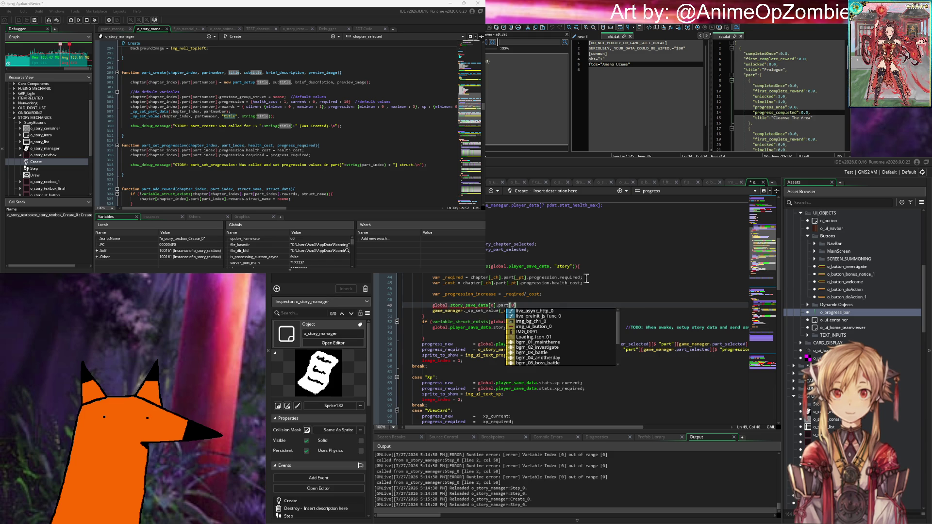
pyautogui.press('Left')
pyautogui.press('Left')
pyautogui.press('Left')
pyautogui.press('BackSpace')
pyautogui.write('_ch')
pyautogui.press('Right')
pyautogui.press('Right')
pyautogui.press('Right')
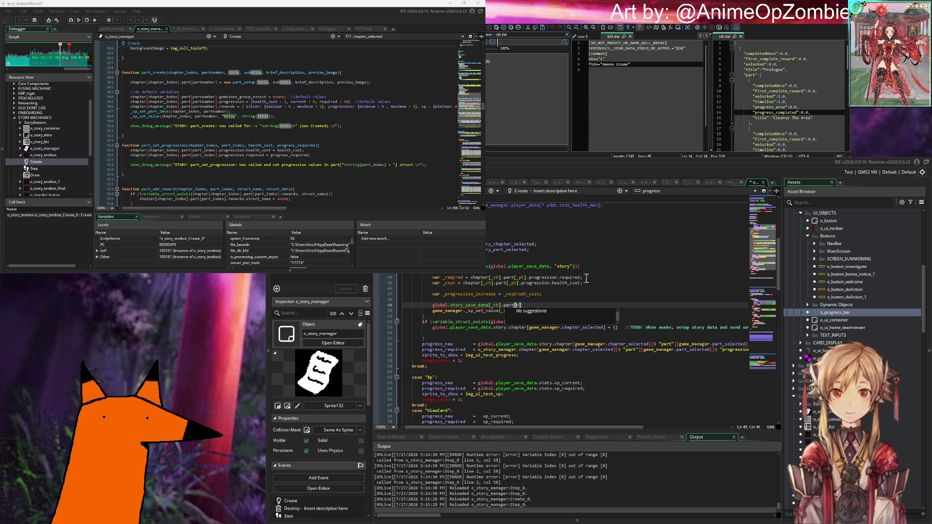
pyautogui.write('_pt].')
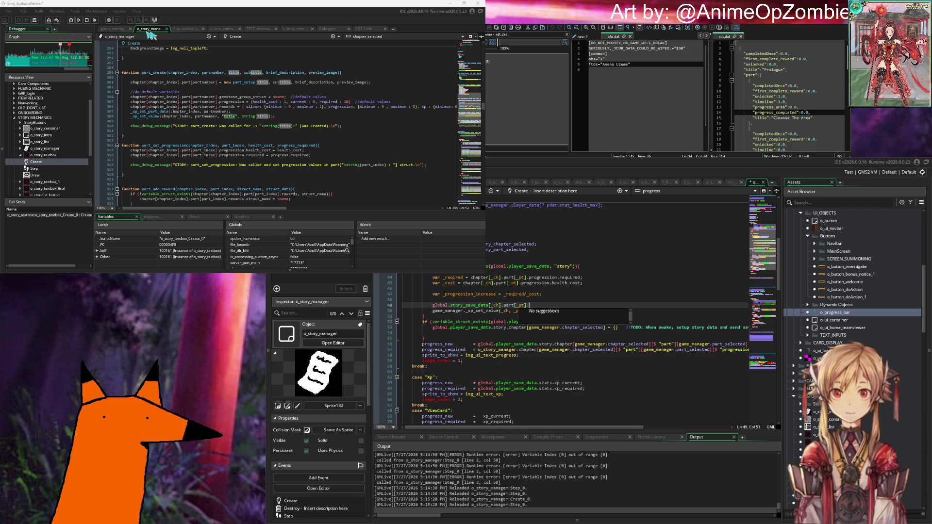
pyautogui.click(372, 29)
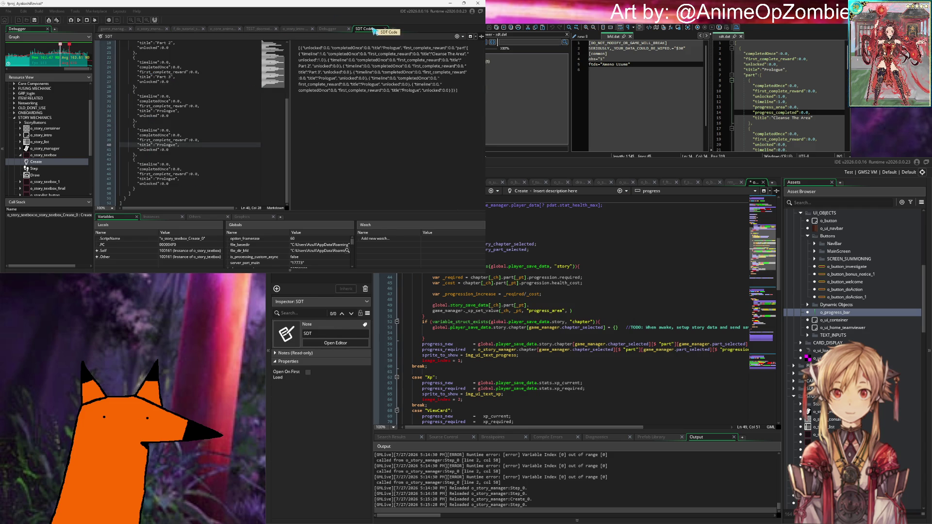
# Complete line 49 as var _current_progress = global.story_save_data[_ch].part[_pt].progress_area; plus a blank line.
pyautogui.click(160, 29)
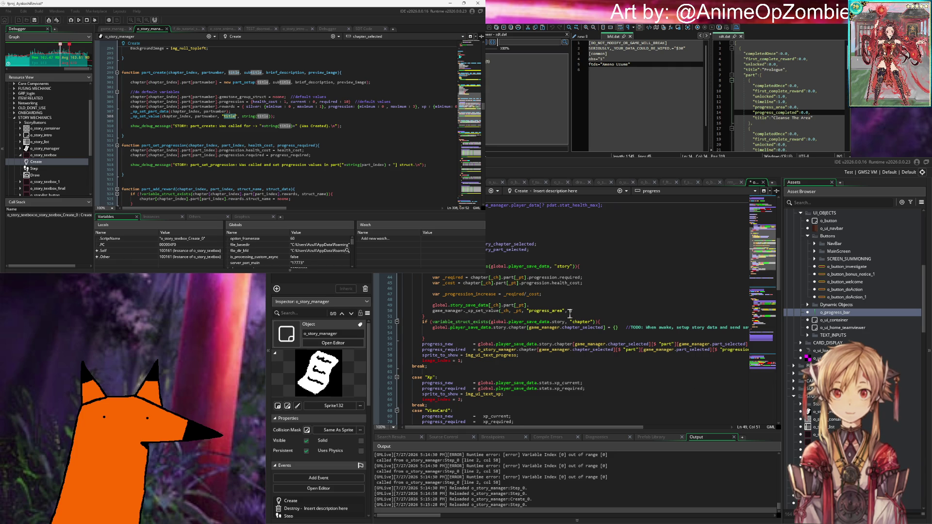
pyautogui.click(547, 306)
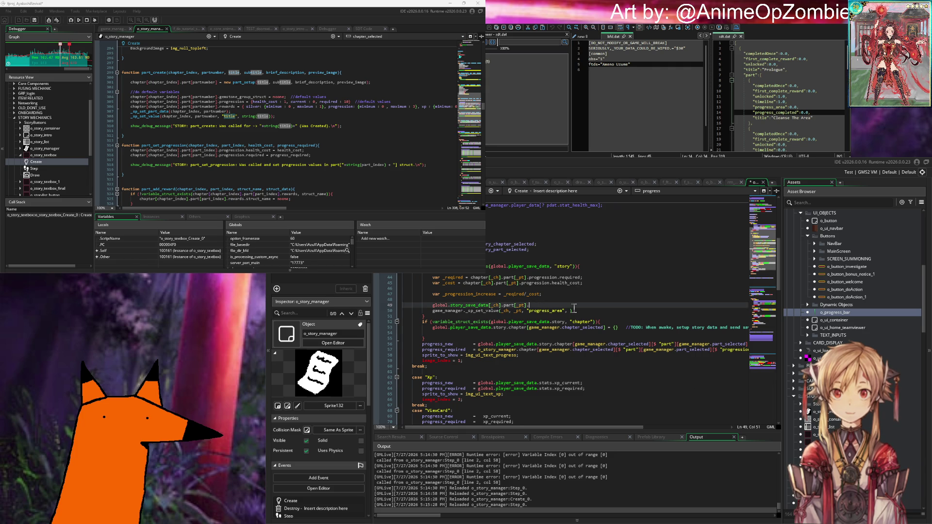
pyautogui.write('progression_area')
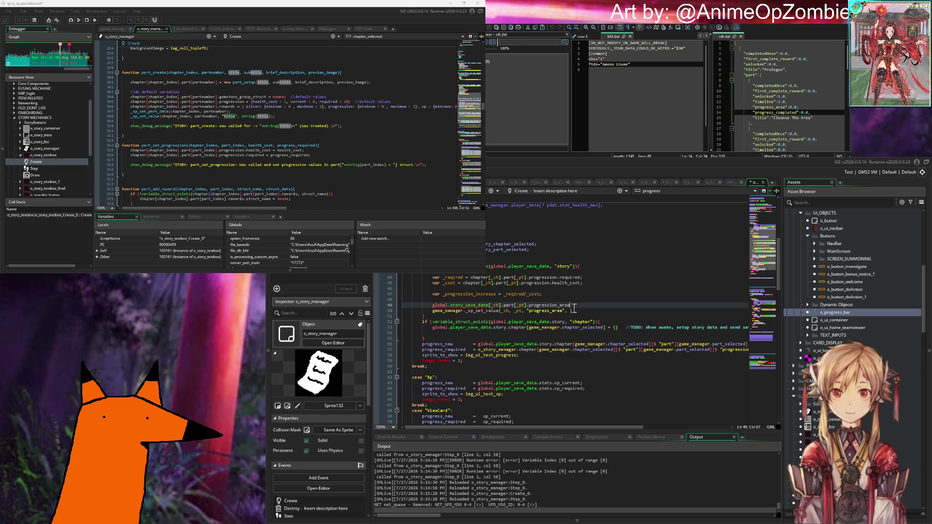
pyautogui.press('BackSpace')
pyautogui.press('BackSpace')
pyautogui.press('BackSpace')
pyautogui.press('BackSpace')
pyautogui.press('BackSpace')
pyautogui.press('BackSpace')
pyautogui.press('BackSpace')
pyautogui.press('BackSpace')
pyautogui.write('_area')
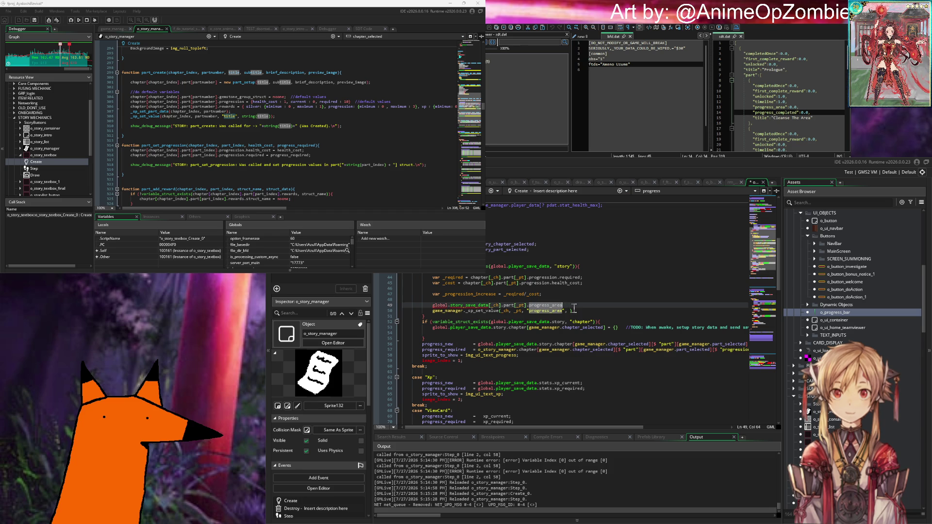
pyautogui.write(';;')
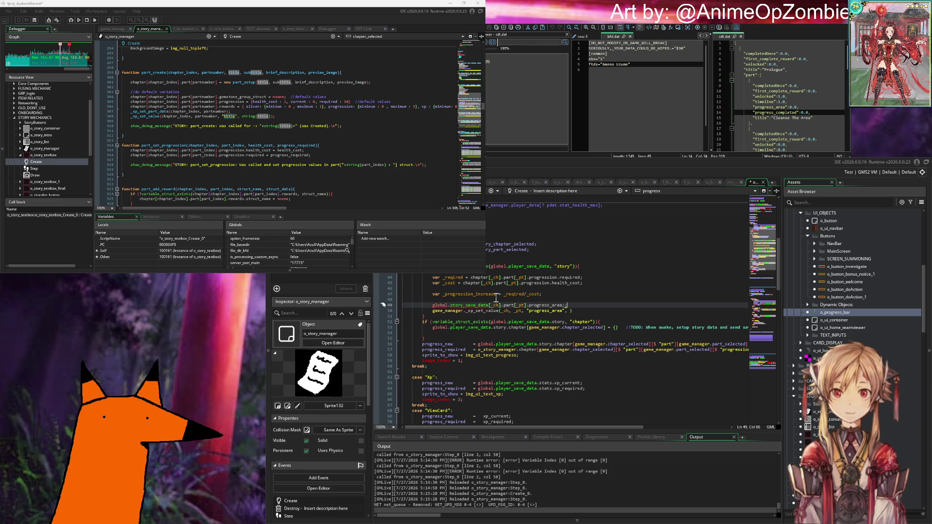
pyautogui.click(432, 305)
pyautogui.write('v')
pyautogui.write('ar _current')
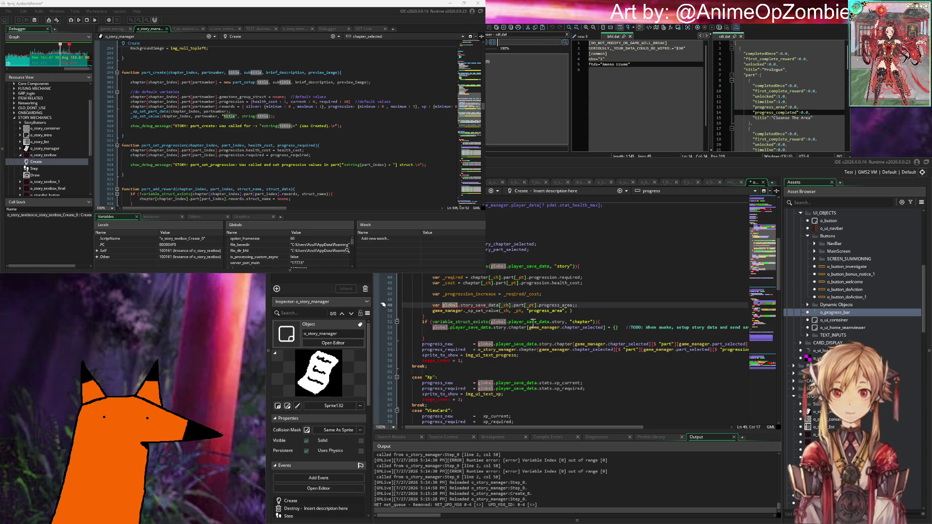
pyautogui.write('_prog')
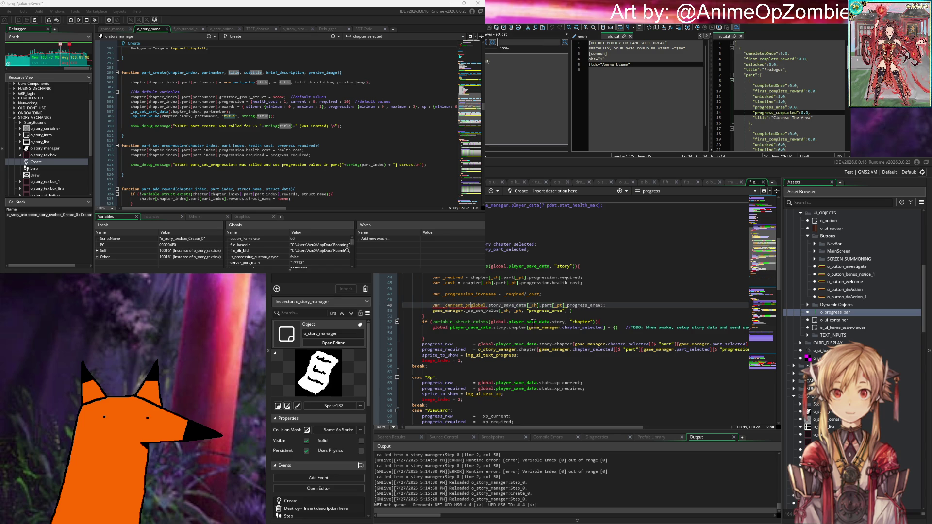
pyautogui.write('ress =')
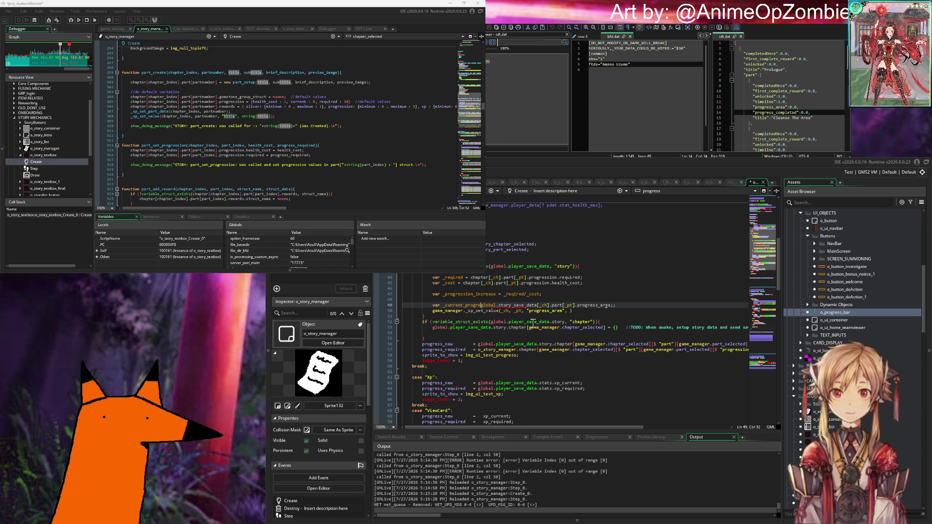
pyautogui.click(639, 306)
pyautogui.press('Return')
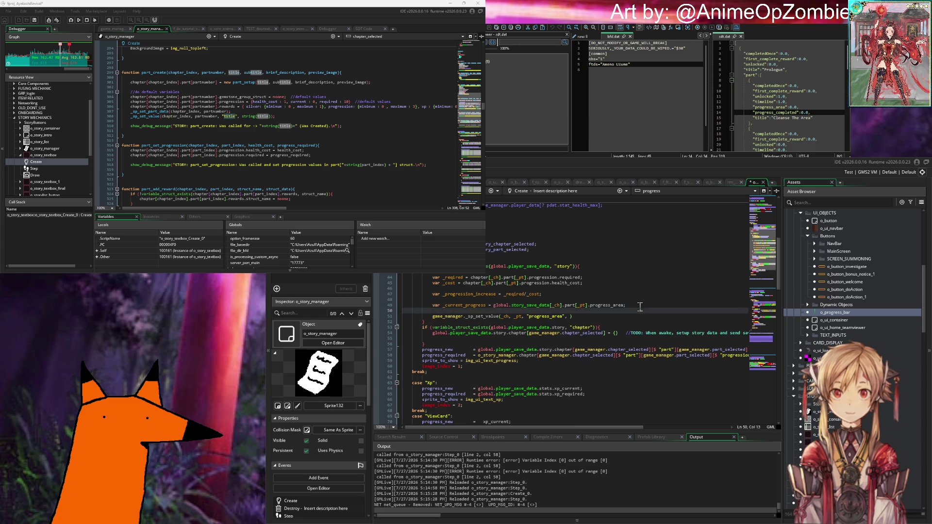
pyautogui.press('Down')
pyautogui.press('End')
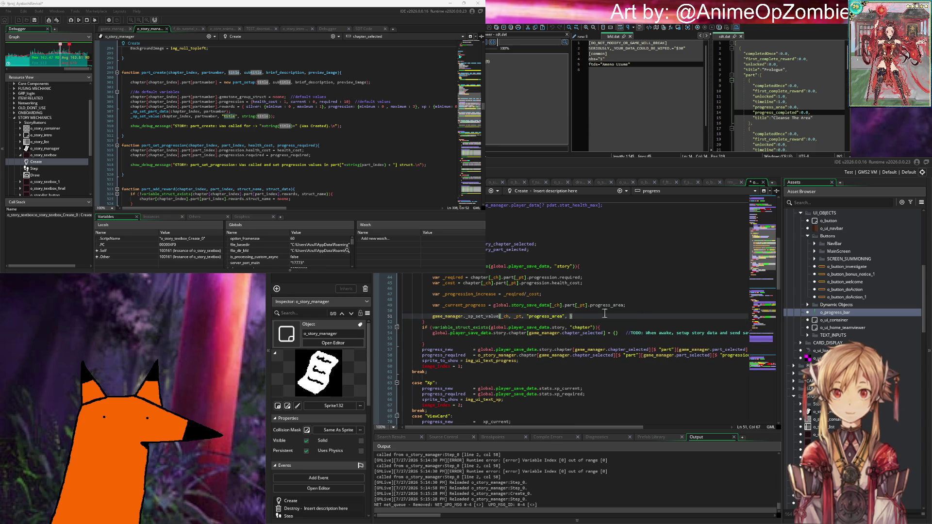
pyautogui.scroll(-2, 577, 338)
pyautogui.scroll(2, 579, 334)
pyautogui.scroll(6, 535, 318)
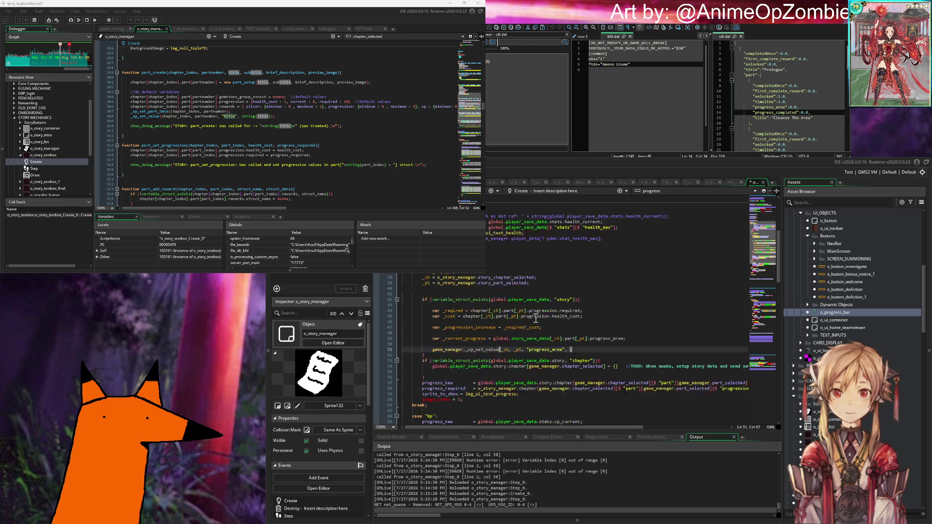
pyautogui.scroll(4, 535, 318)
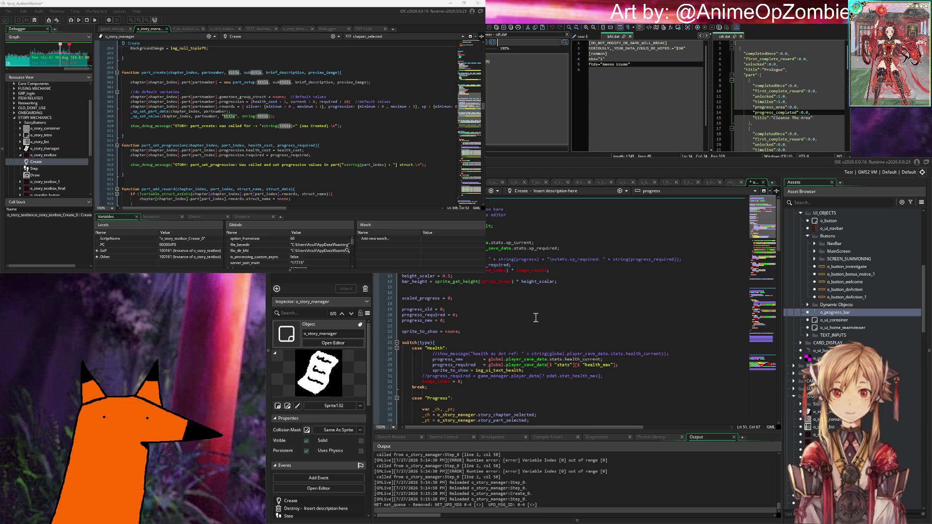
pyautogui.scroll(-2, 536, 317)
pyautogui.scroll(-10, 536, 317)
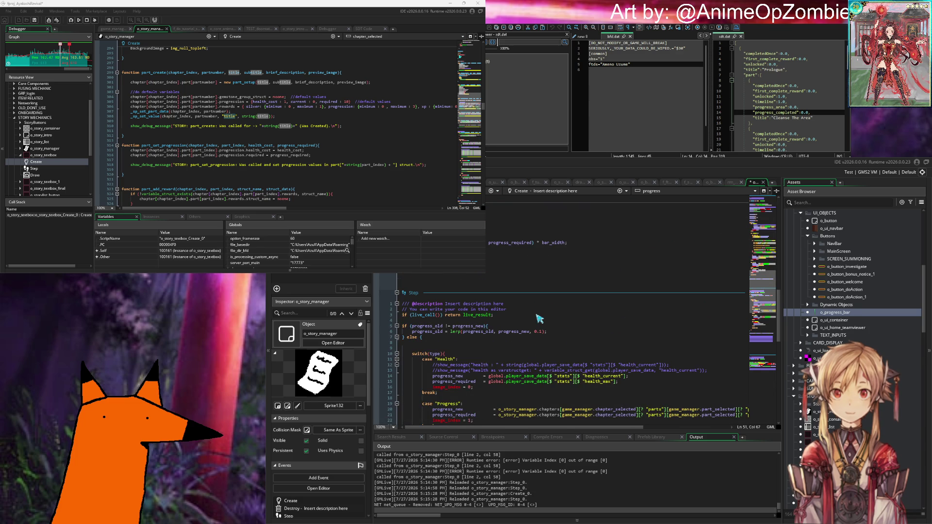
pyautogui.scroll(-6, 538, 318)
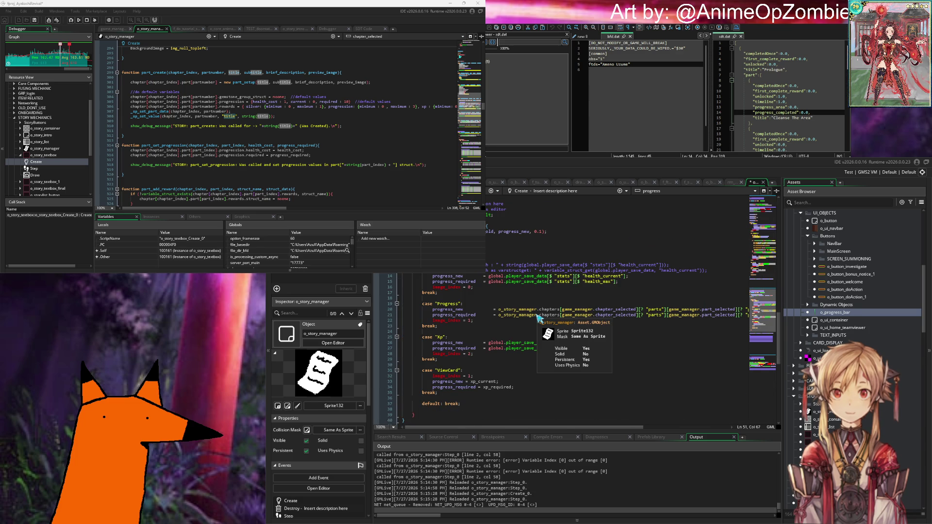
pyautogui.scroll(-10, 538, 318)
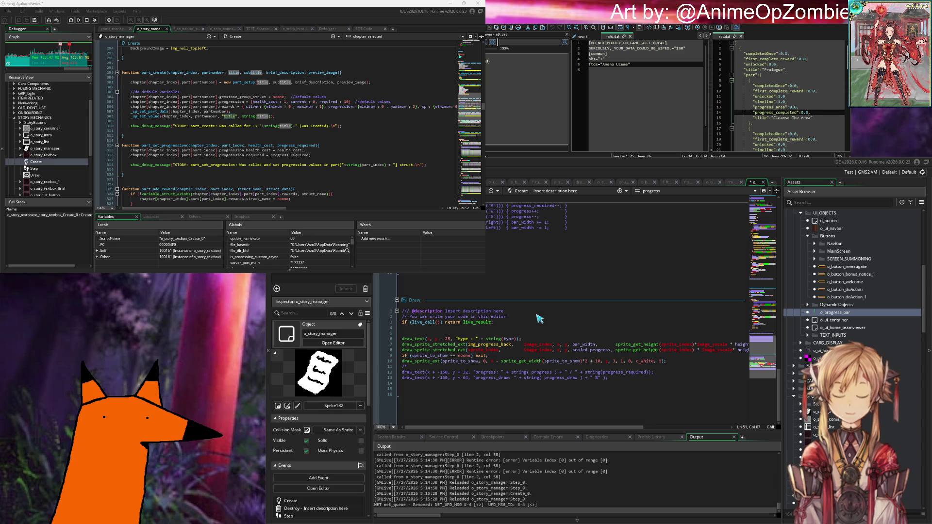
pyautogui.scroll(5, 539, 318)
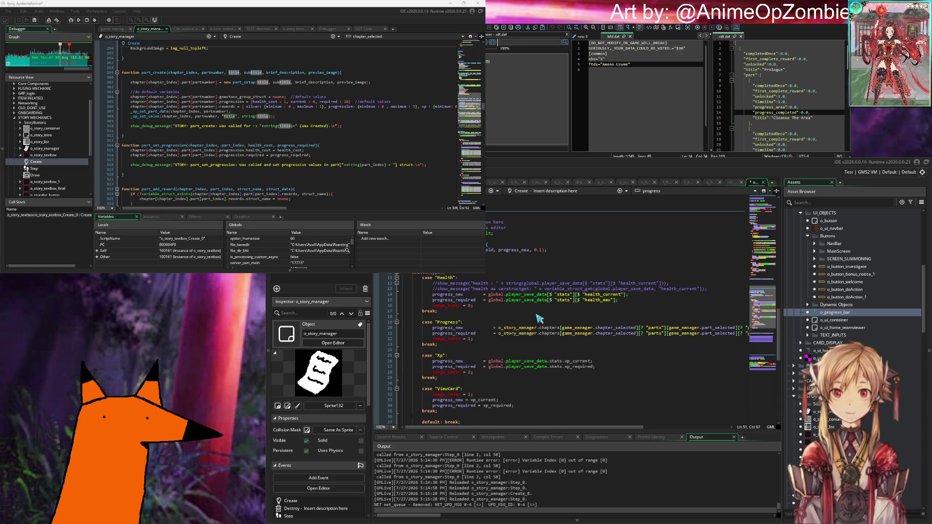
pyautogui.scroll(-10, 532, 318)
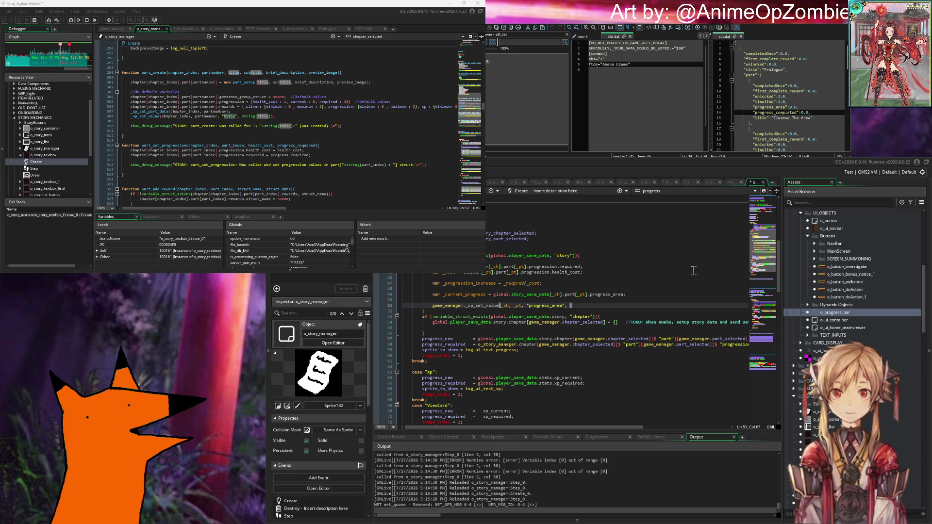
# Type a new_progress argument into the _sp_set_value call, then erase most of it.
pyautogui.write('new_progress')
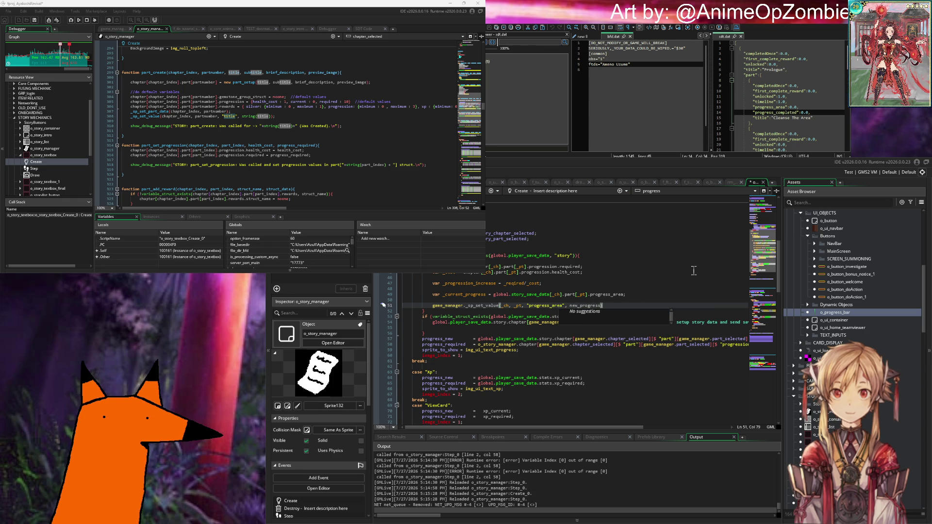
pyautogui.press('BackSpace')
pyautogui.press('BackSpace')
pyautogui.press('BackSpace')
pyautogui.press('BackSpace')
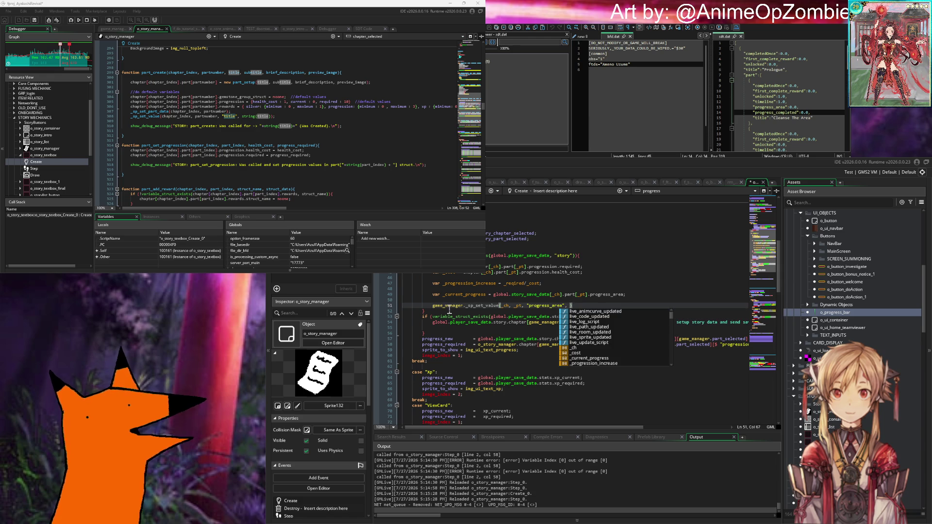
pyautogui.scroll(8, 442, 302)
pyautogui.scroll(1, 442, 302)
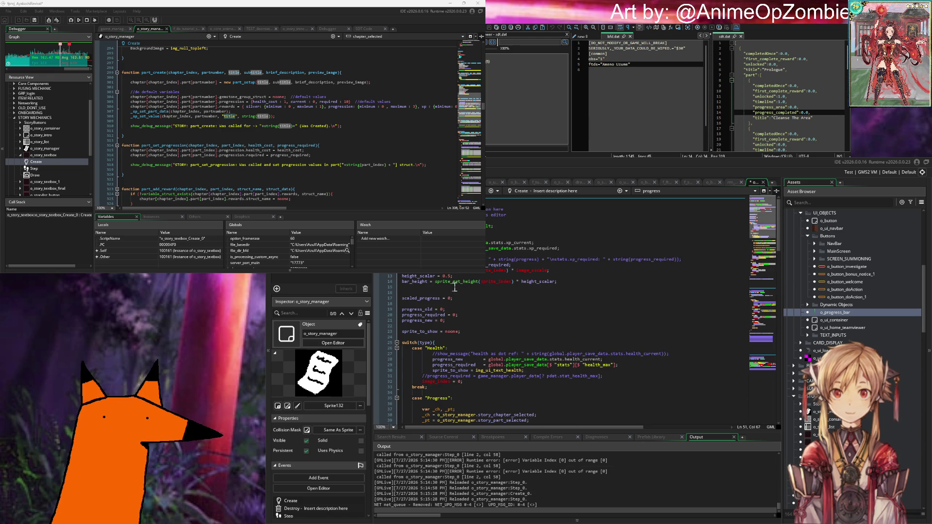
pyautogui.scroll(-8, 455, 287)
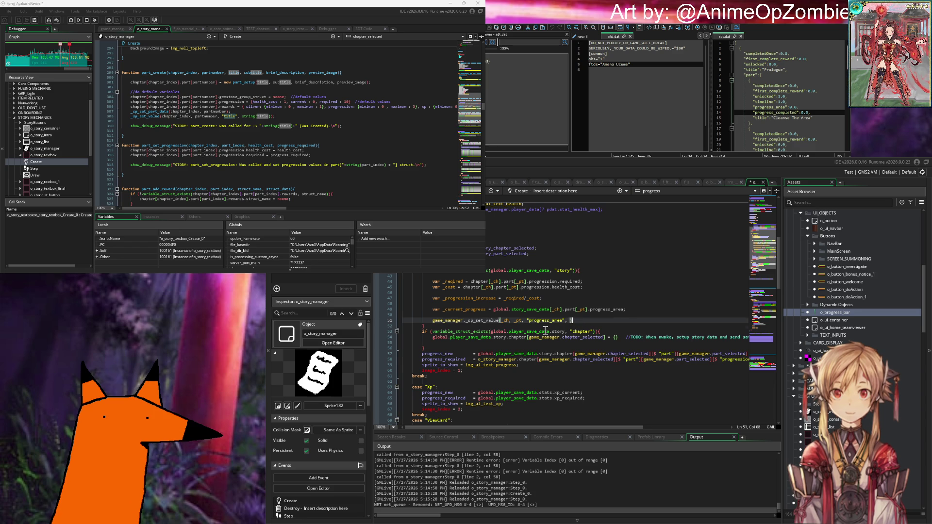
# Cut the _required through _sp_set_value calculation block from the Progress case and save.
pyautogui.moveTo(424, 326)
pyautogui.mouseDown()
pyautogui.moveTo(388, 275)
pyautogui.moveTo(322, 276)
pyautogui.mouseUp()
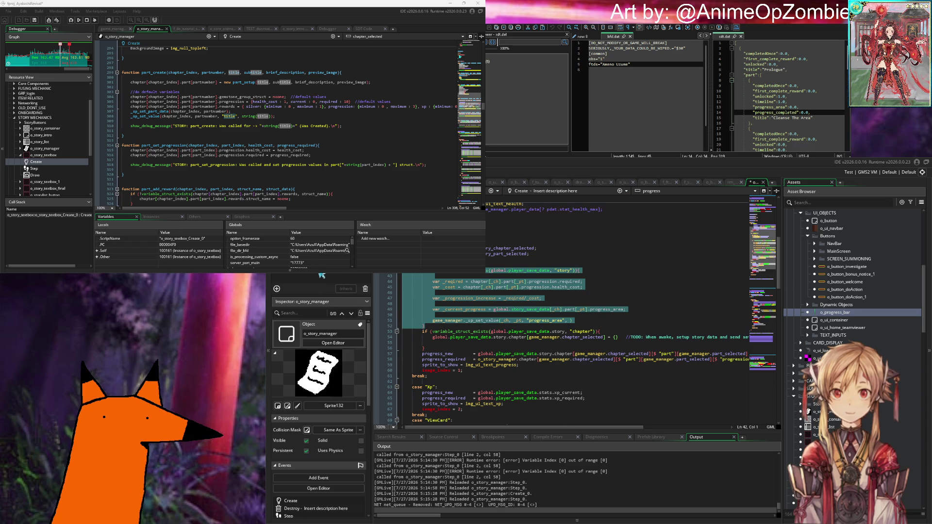
pyautogui.hotkey('ctrl', 'x')
pyautogui.hotkey('ctrl', 'z')
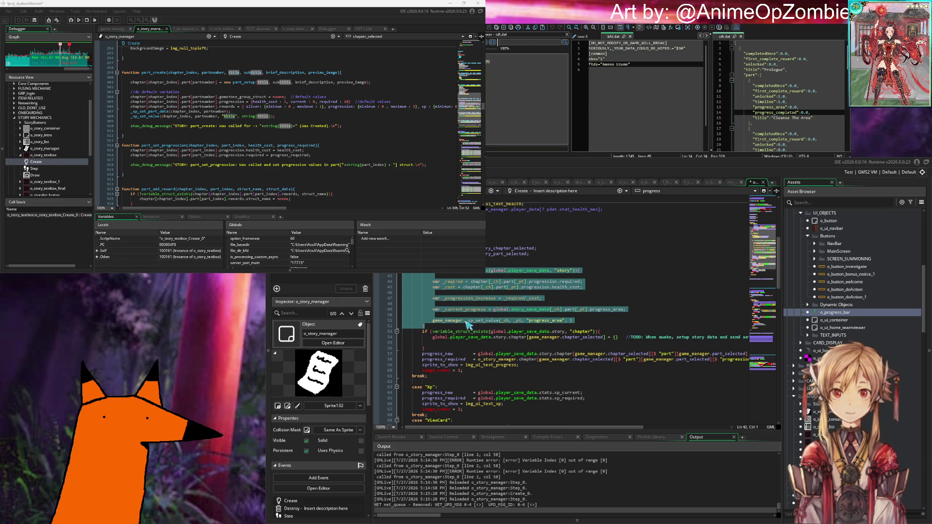
pyautogui.hotkey('ctrl', 'z')
pyautogui.hotkey('ctrl', 'z')
pyautogui.hotkey('ctrl', 'z')
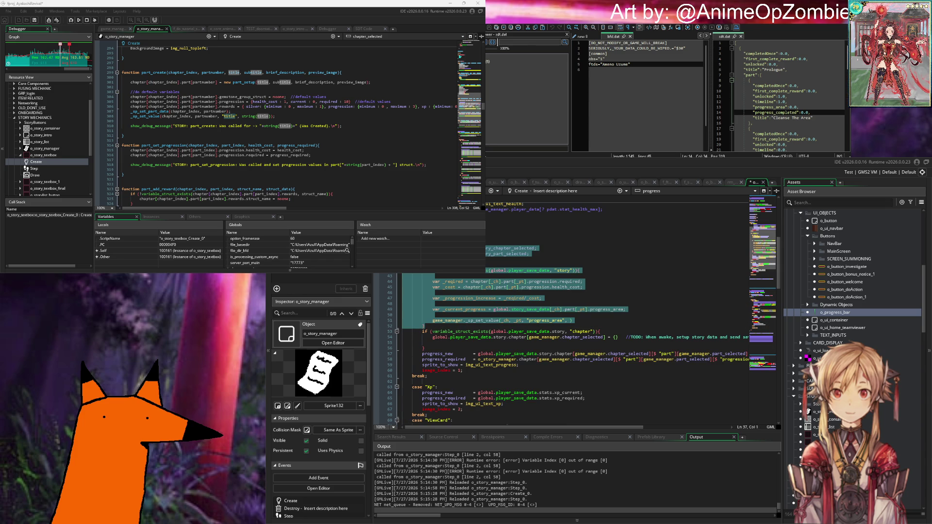
pyautogui.hotkey('ctrl', 'x')
pyautogui.hotkey('ctrl', 's')
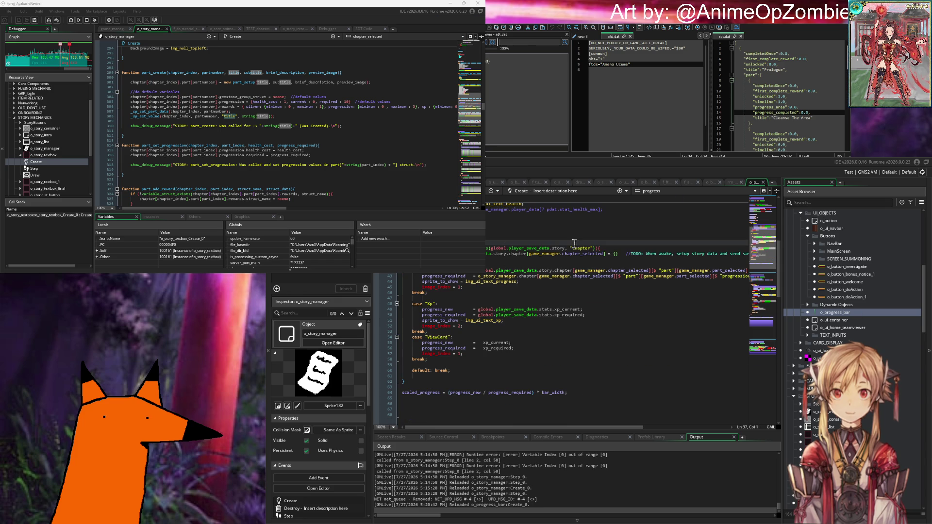
pyautogui.click(644, 185)
# Delete 'TODO: MISSING PROGRESSION BAR IN UI!' from the progression trigger comment.
pyautogui.scroll(5, 465, 312)
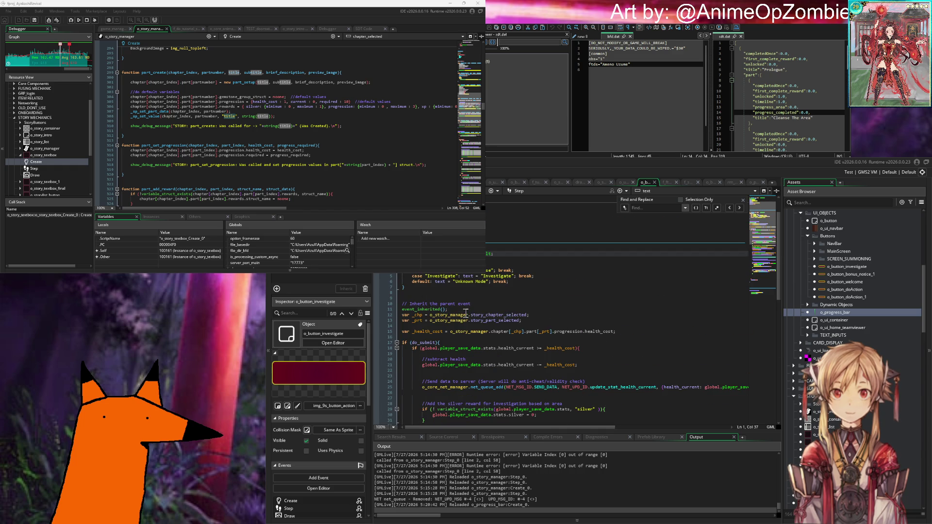
pyautogui.scroll(-8, 466, 312)
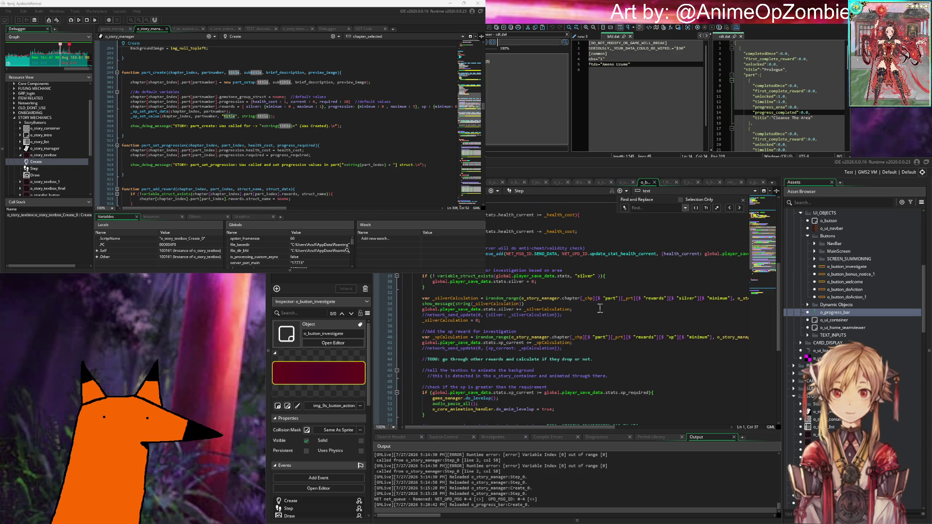
pyautogui.scroll(-6, 600, 308)
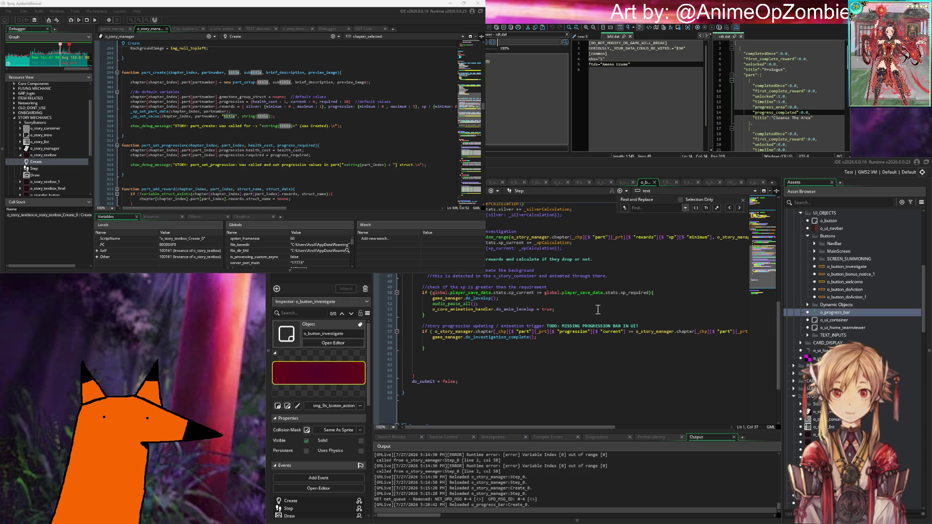
pyautogui.click(560, 341)
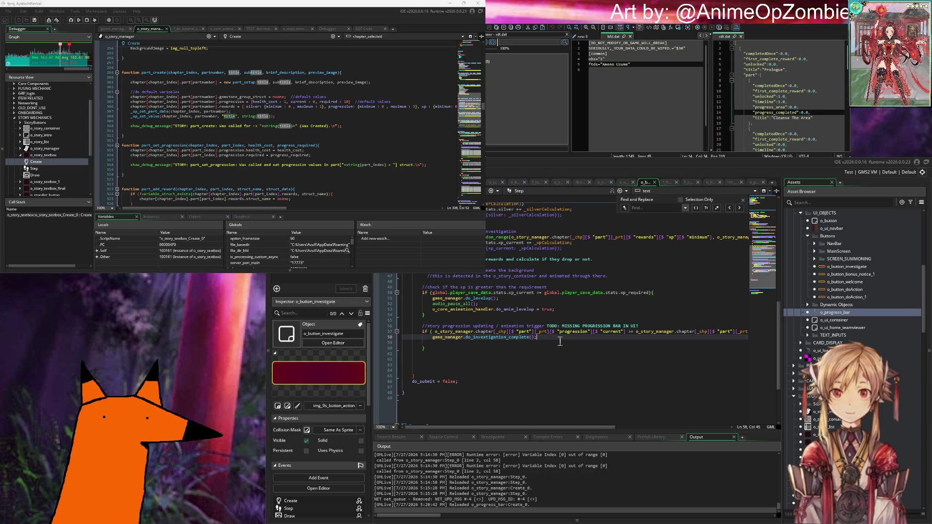
pyautogui.hscroll(3, 561, 341)
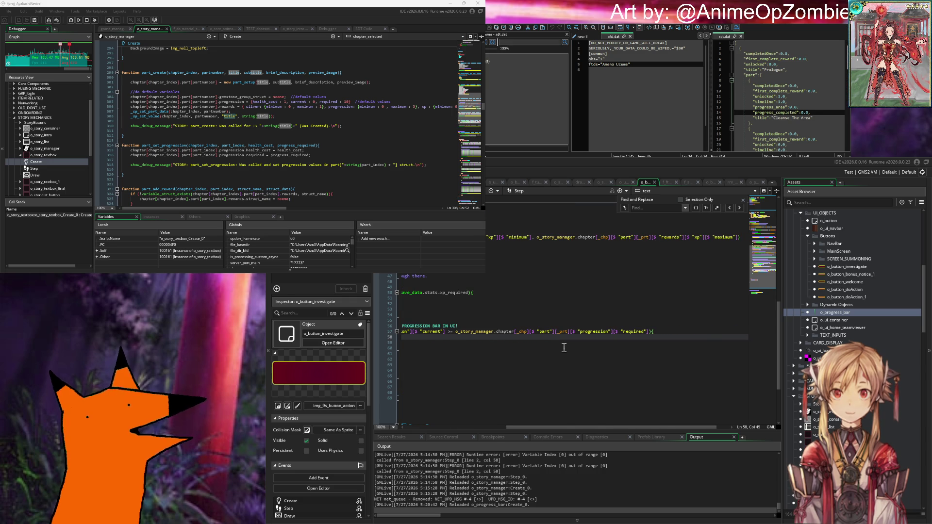
pyautogui.hscroll(-3, 563, 345)
pyautogui.hscroll(-1, 564, 348)
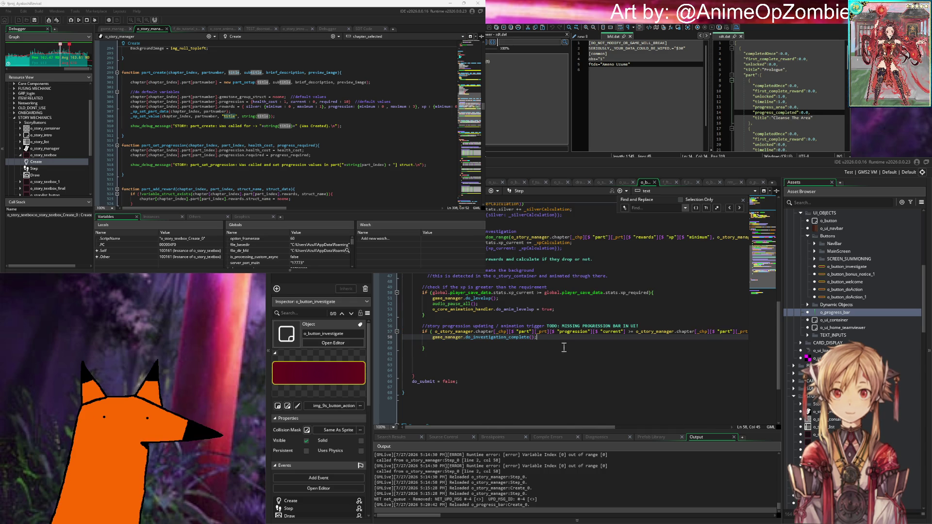
pyautogui.click(564, 345)
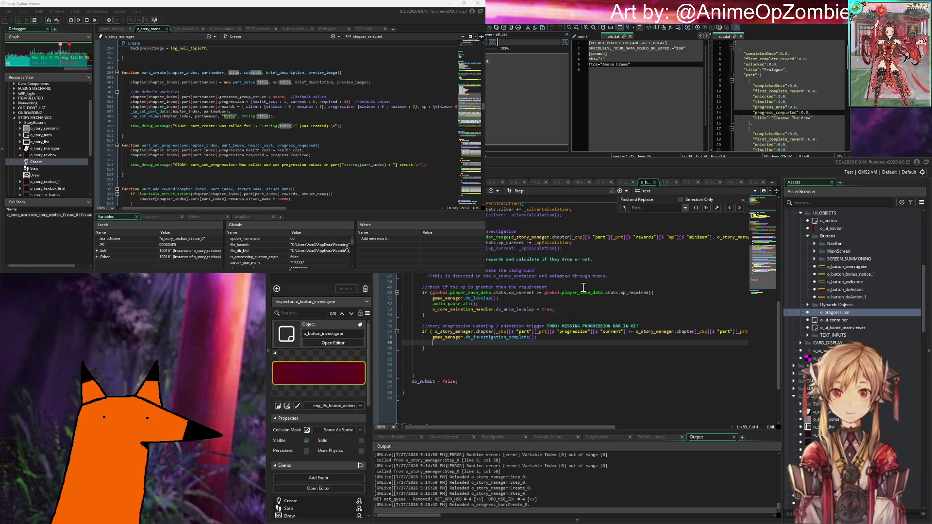
pyautogui.click(548, 322)
pyautogui.moveTo(547, 325); pyautogui.dragTo(706, 326)
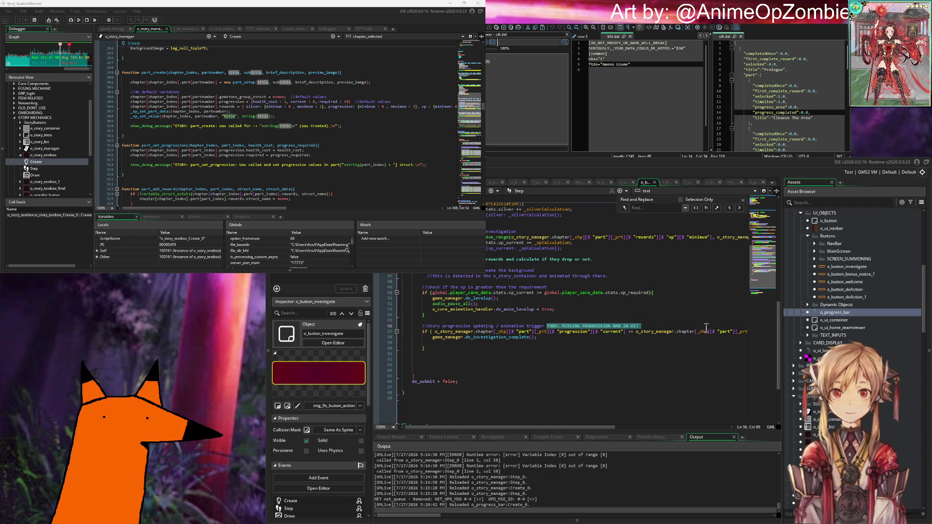
pyautogui.press('BackSpace')
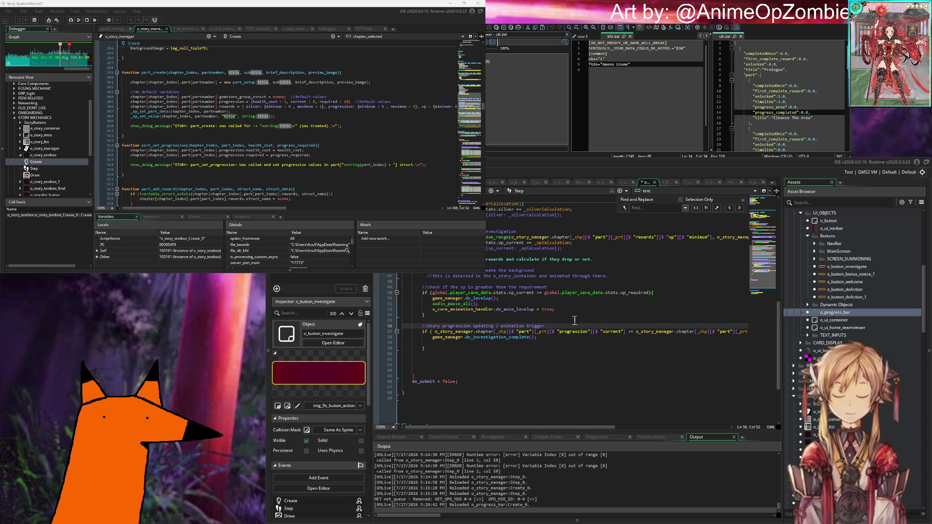
pyautogui.click(575, 321)
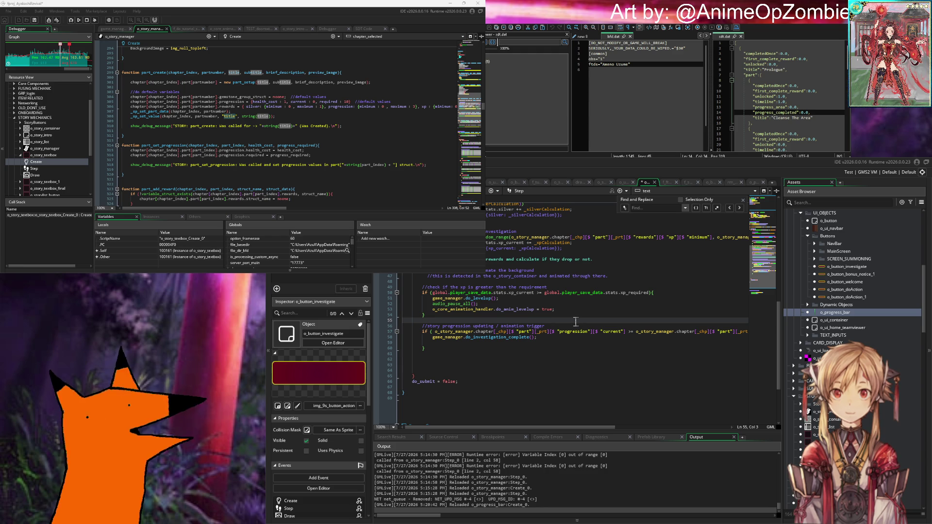
pyautogui.scroll(10, 575, 321)
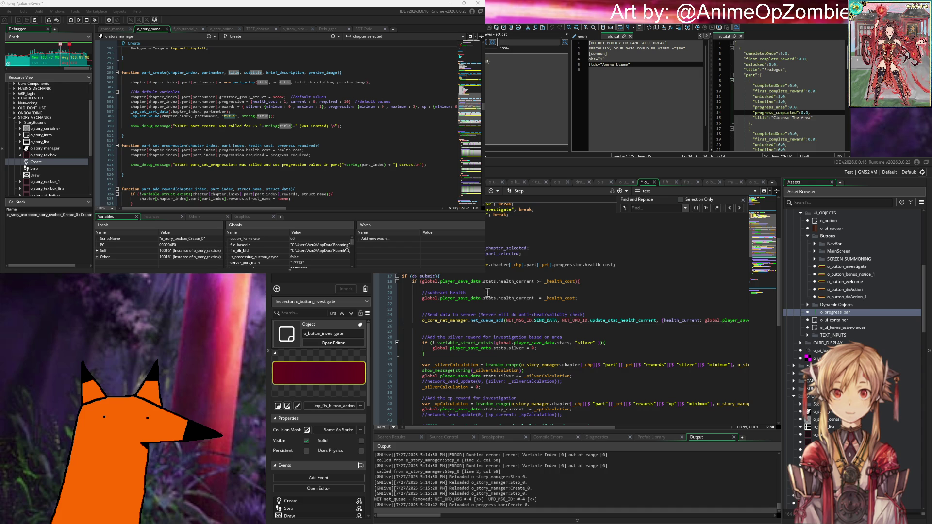
pyautogui.scroll(-2, 447, 318)
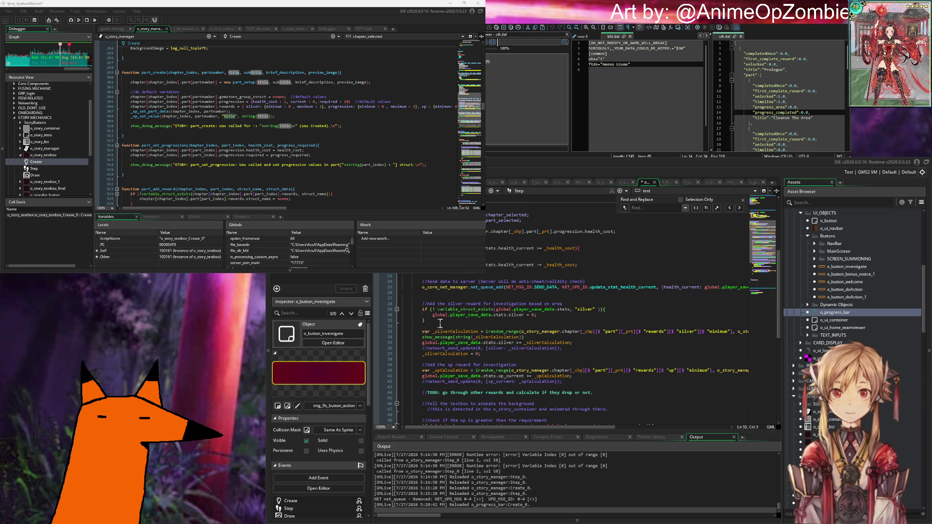
# Wrap the health cost code in a '#region H' … #endregion pair.
pyautogui.click(441, 293)
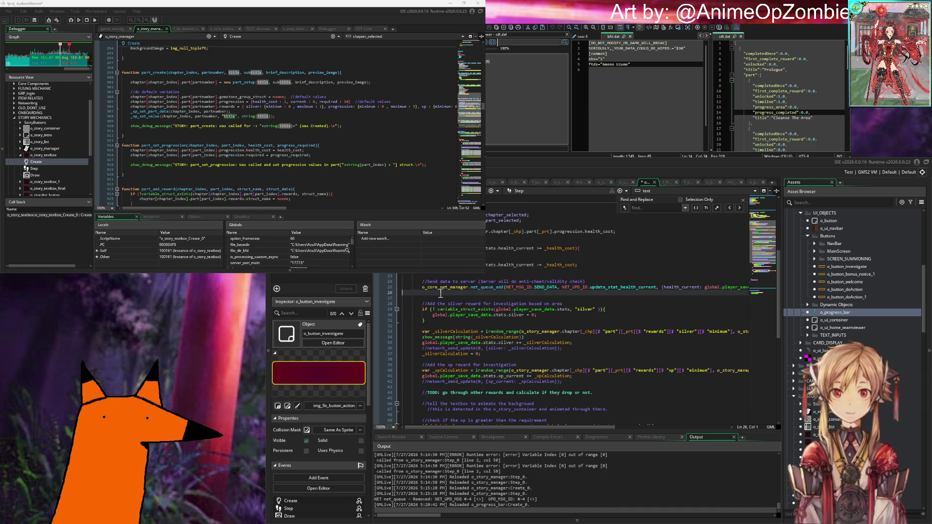
pyautogui.click(509, 253)
pyautogui.press('Return')
pyautogui.press('Return')
pyautogui.write('#')
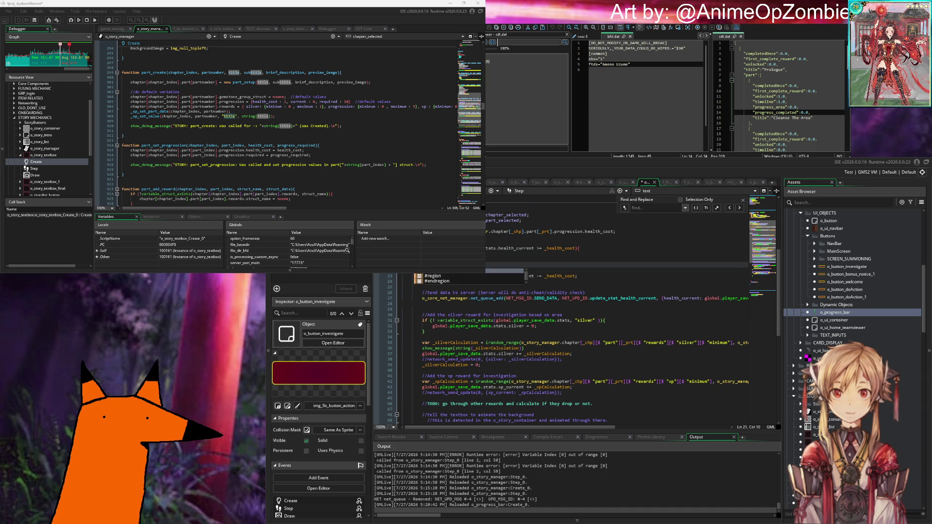
pyautogui.write('region H')
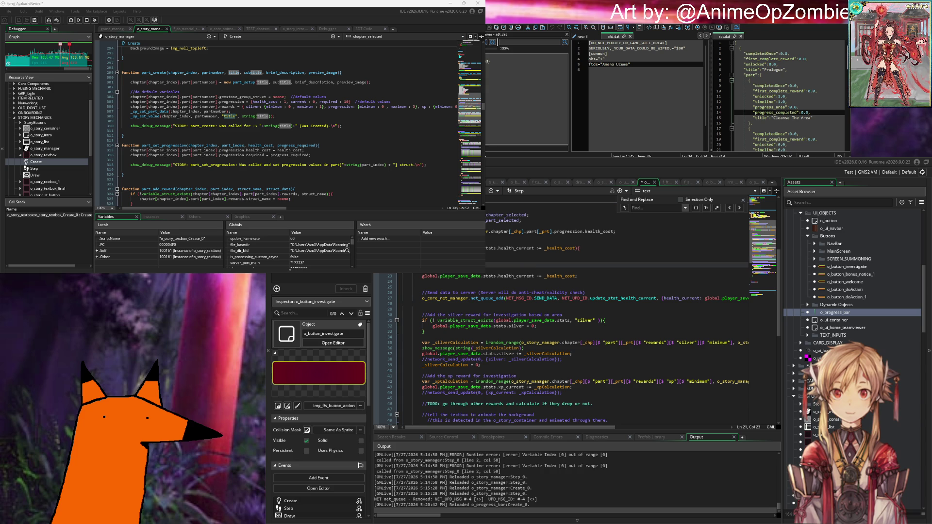
pyautogui.press('Down')
pyautogui.press('Down')
pyautogui.press('Down')
pyautogui.press('Down')
pyautogui.write('#endregion')
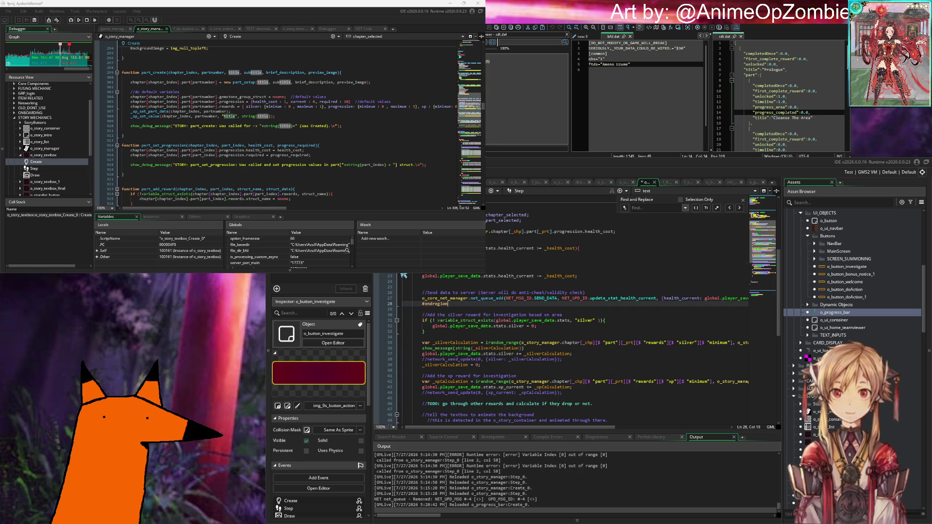
# Enclose the silver reward calculation in a '#region silver re' region closed by #endregion.
pyautogui.scroll(-2, 593, 291)
pyautogui.click(593, 272)
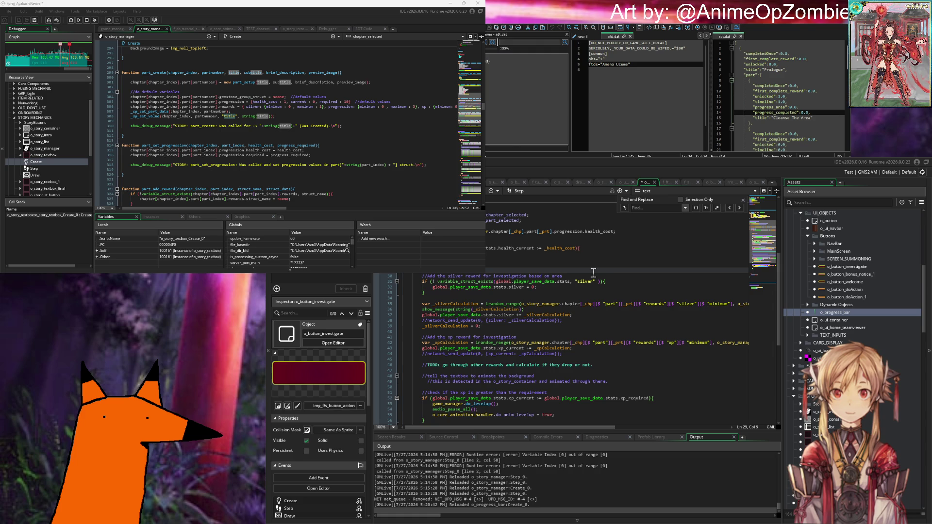
pyautogui.press('Return')
pyautogui.write('#region silver reward')
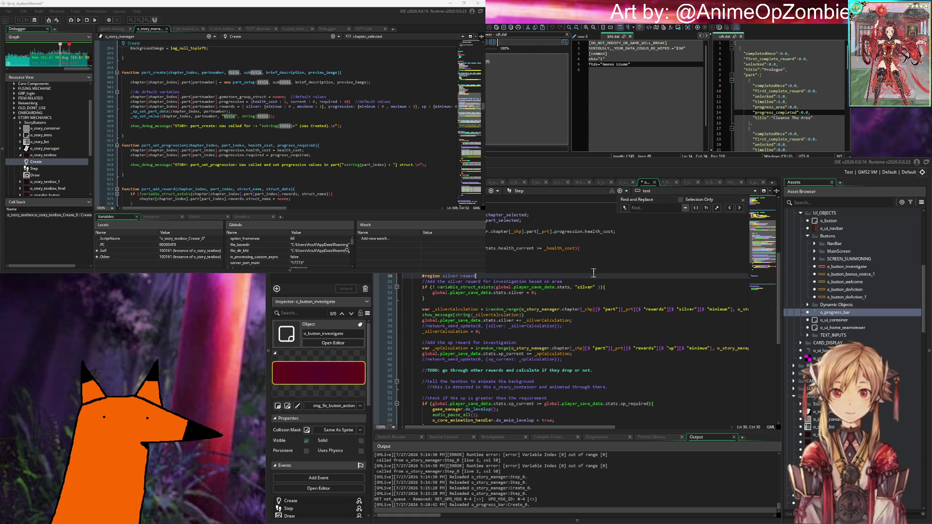
pyautogui.scroll(-2, 460, 373)
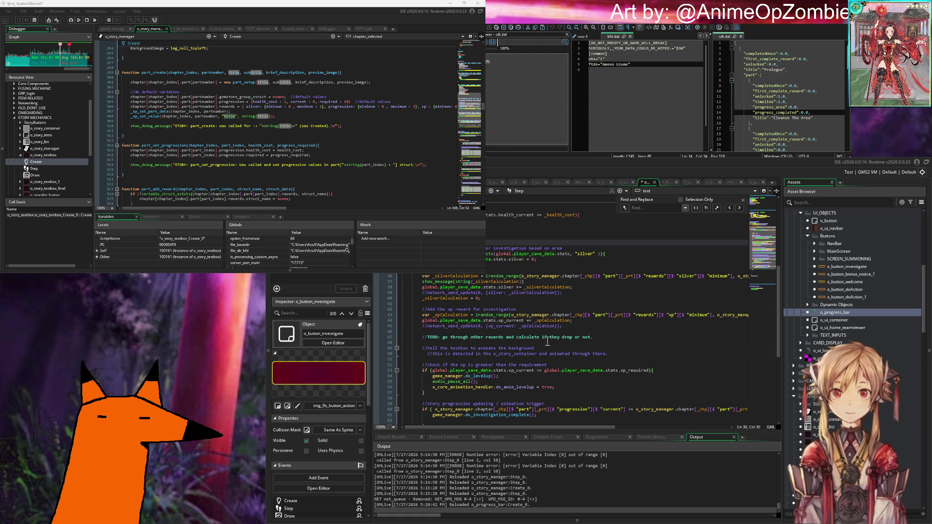
pyautogui.click(536, 332)
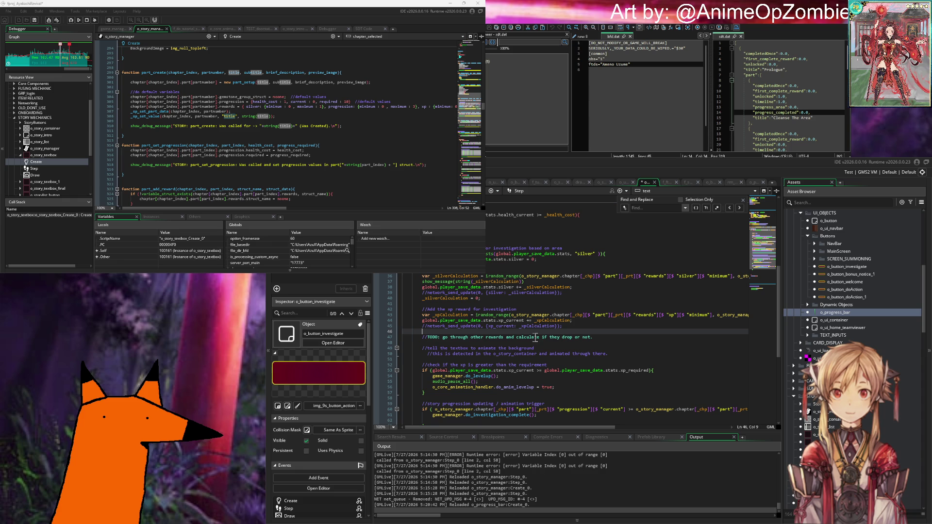
pyautogui.click(505, 305)
pyautogui.write('#e')
pyautogui.press('Return')
pyautogui.press('Return')
pyautogui.press('Return')
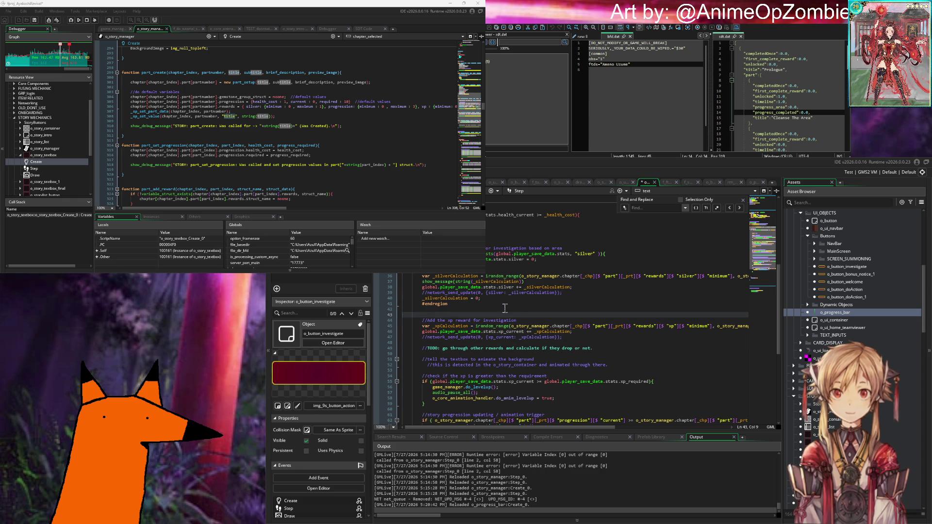
# Close the progression block with #endregion and indent the code between the markers one level.
pyautogui.scroll(-4, 512, 257)
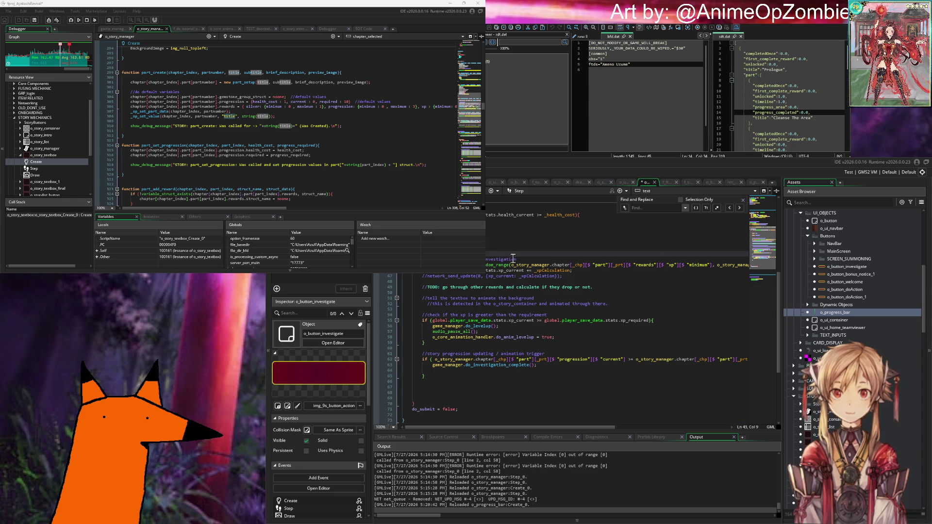
pyautogui.press('Tab')
pyautogui.press('Tab')
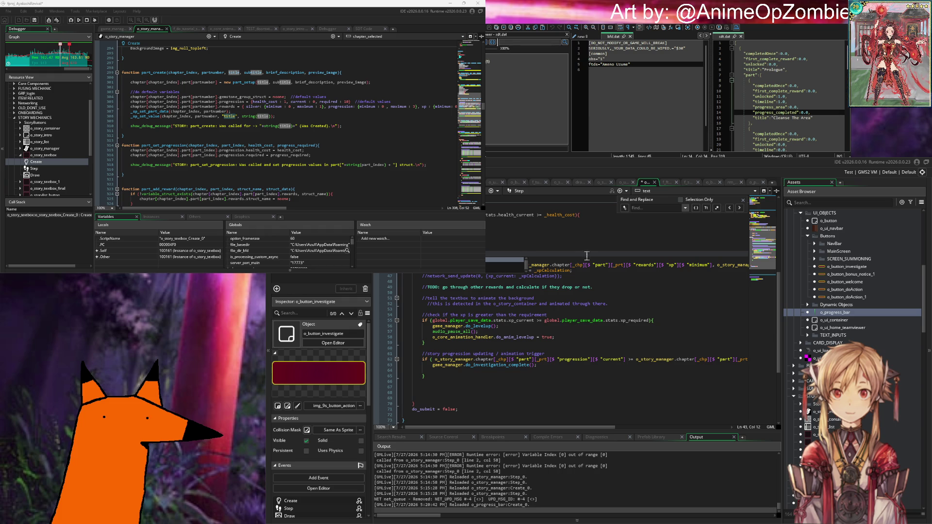
pyautogui.write('var _')
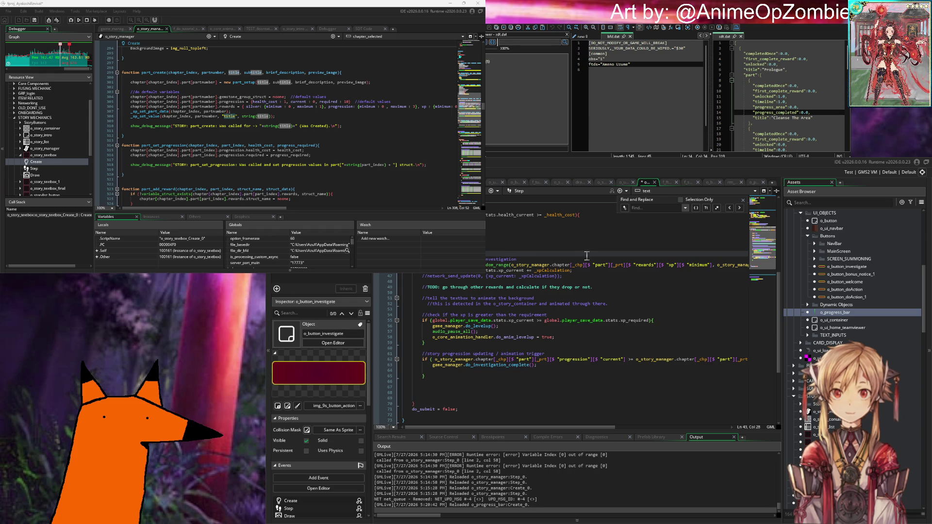
pyautogui.click(492, 383)
pyautogui.write('#endregion')
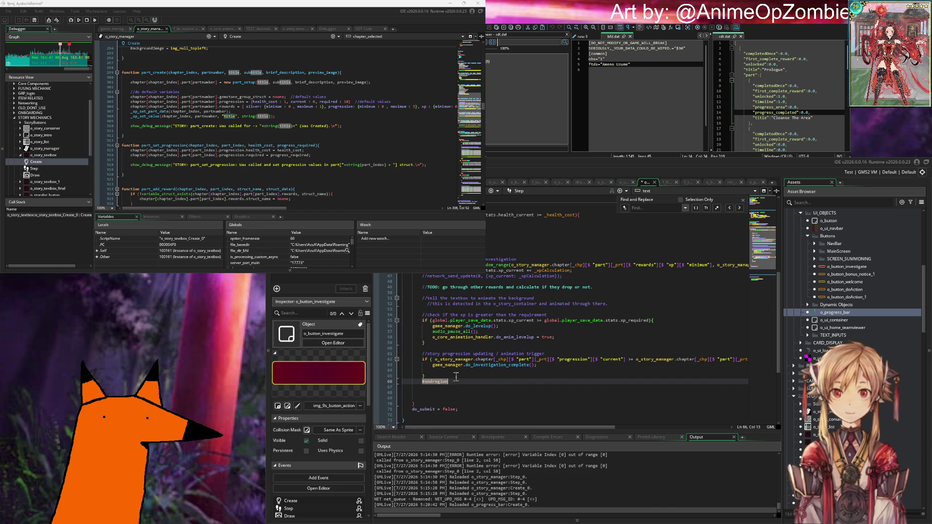
pyautogui.moveTo(442, 377)
pyautogui.mouseDown()
pyautogui.moveTo(371, 283)
pyautogui.moveTo(373, 259)
pyautogui.mouseUp()
pyautogui.press('Tab')
pyautogui.click(583, 270)
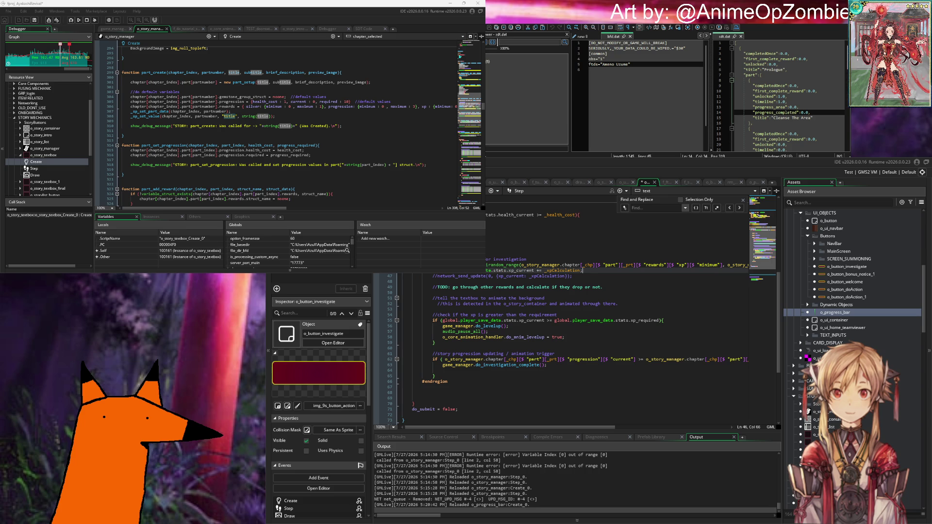
pyautogui.scroll(-5, 508, 281)
# Add a '#region progression (current chapter/part)' header at the end and paste the progression block.
pyautogui.click(508, 281)
pyautogui.press('Return')
pyautogui.write('#regio')
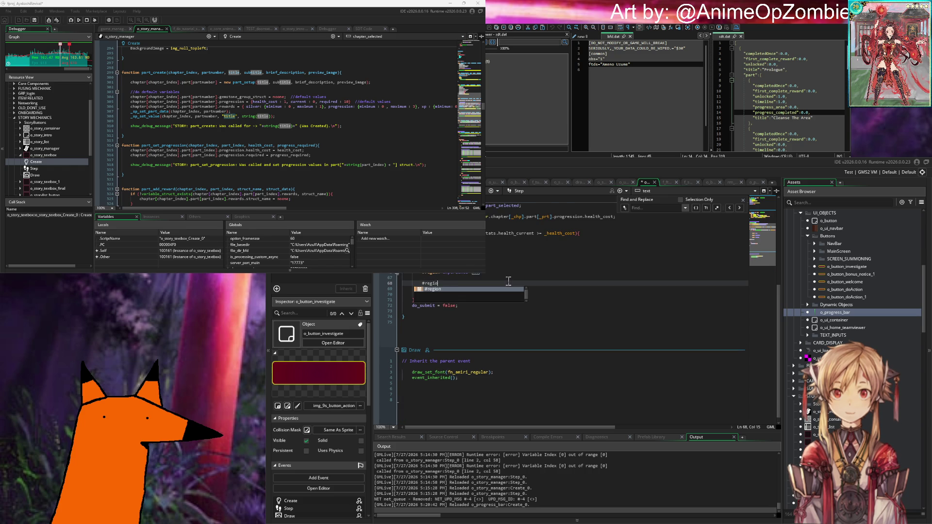
pyautogui.write('n progression (')
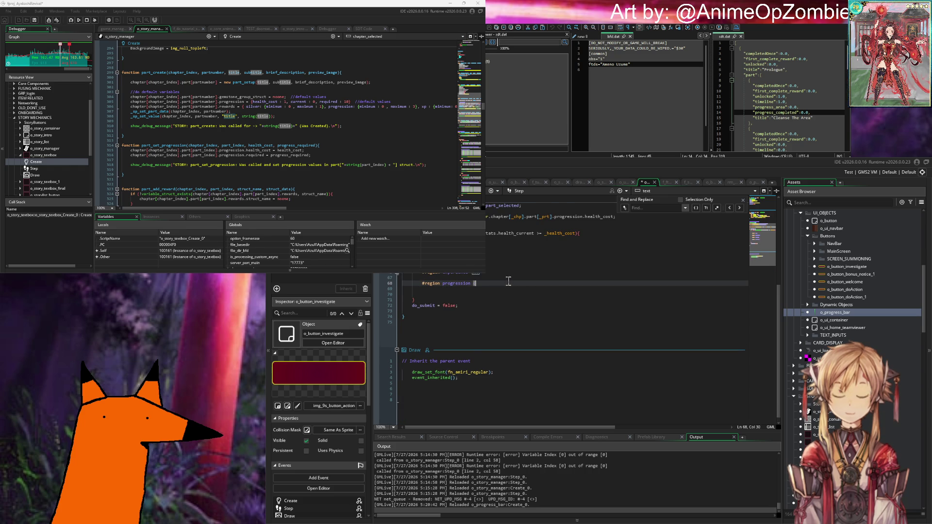
pyautogui.write('current chap')
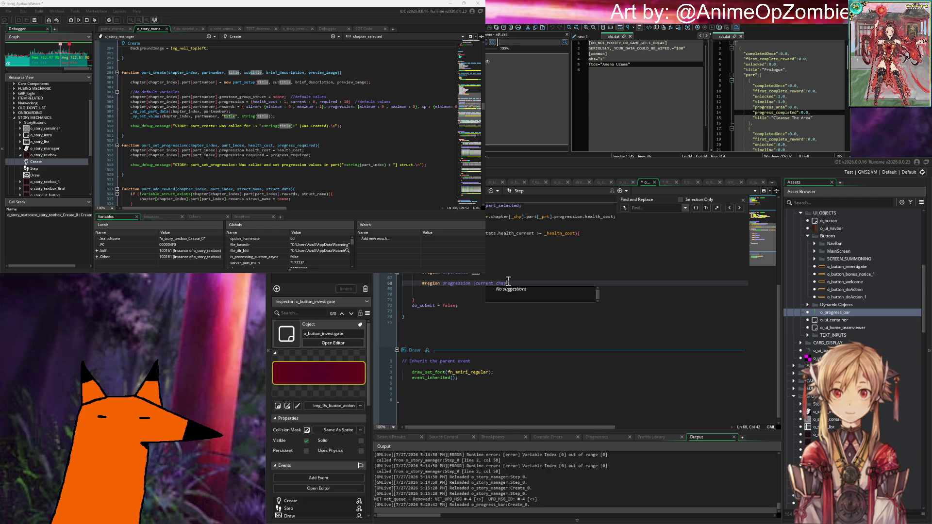
pyautogui.write('ter/part)')
pyautogui.press('Return')
pyautogui.press('Return')
pyautogui.press('Return')
pyautogui.write('#')
pyautogui.press('BackSpace')
pyautogui.press('Up')
pyautogui.press('Up')
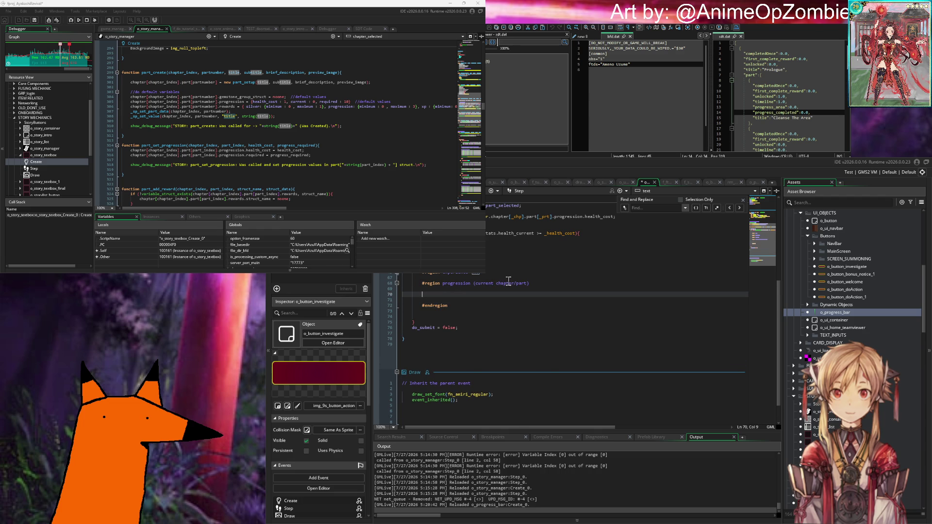
pyautogui.hotkey('ctrl', 'v')
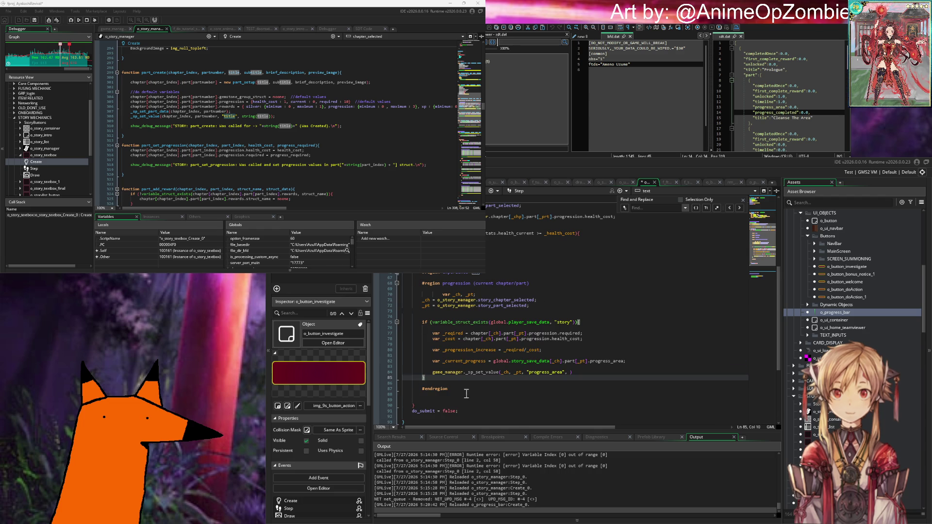
# Indent the pasted progression block one level and fix the extra indent on line 70.
pyautogui.moveTo(451, 383); pyautogui.dragTo(476, 294)
pyautogui.press('Tab')
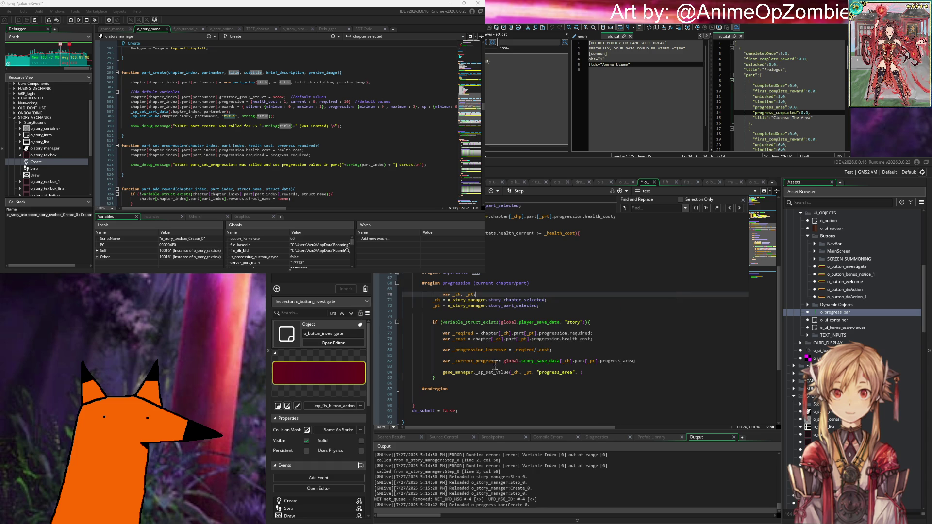
pyautogui.click(425, 294)
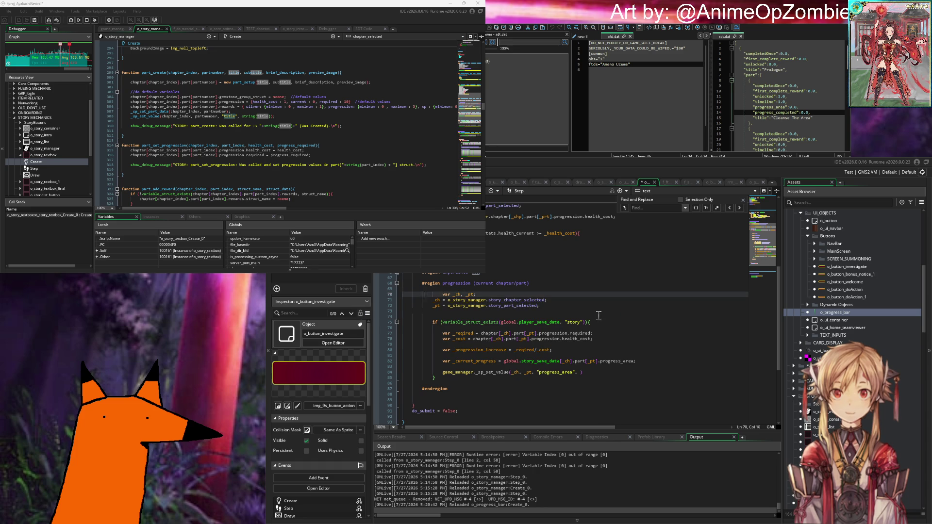
pyautogui.press('Delete')
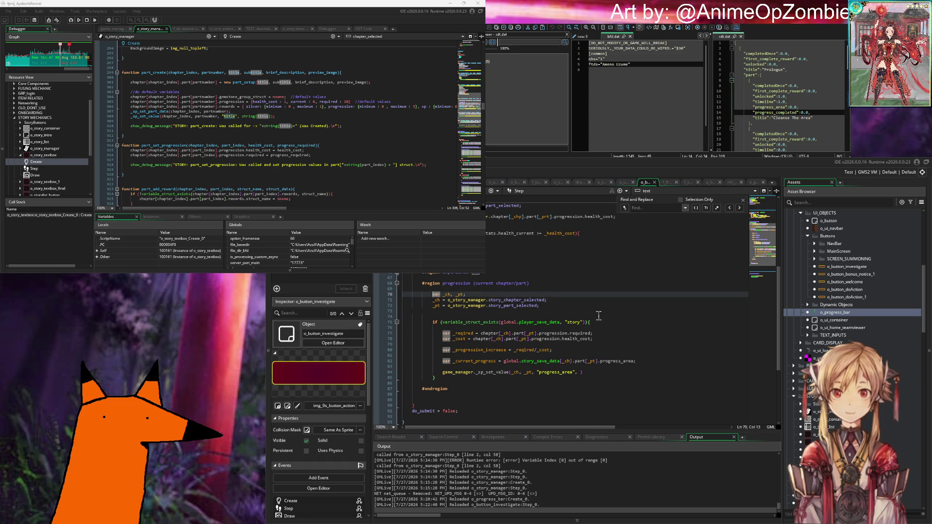
# Add the comment '//Get existing values from the loaded save-file' above the _required line.
pyautogui.click(488, 311)
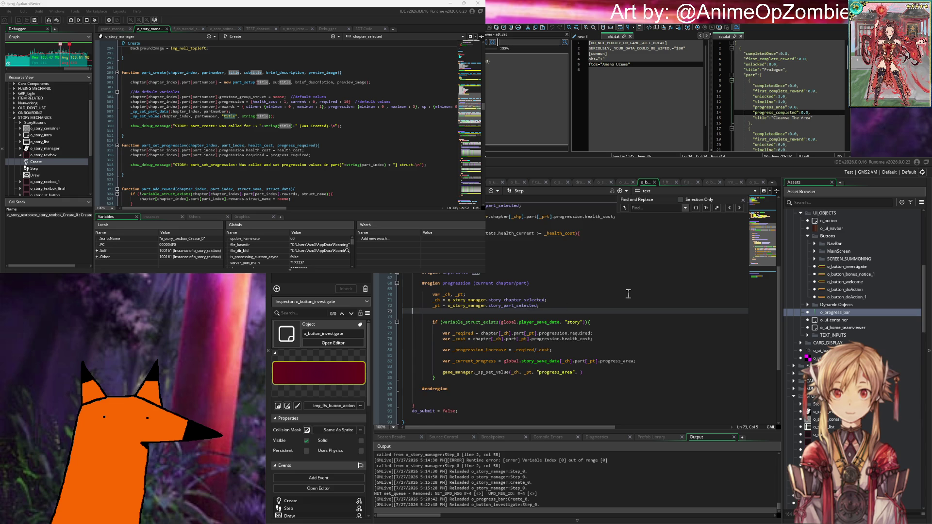
pyautogui.scroll(-1, 623, 296)
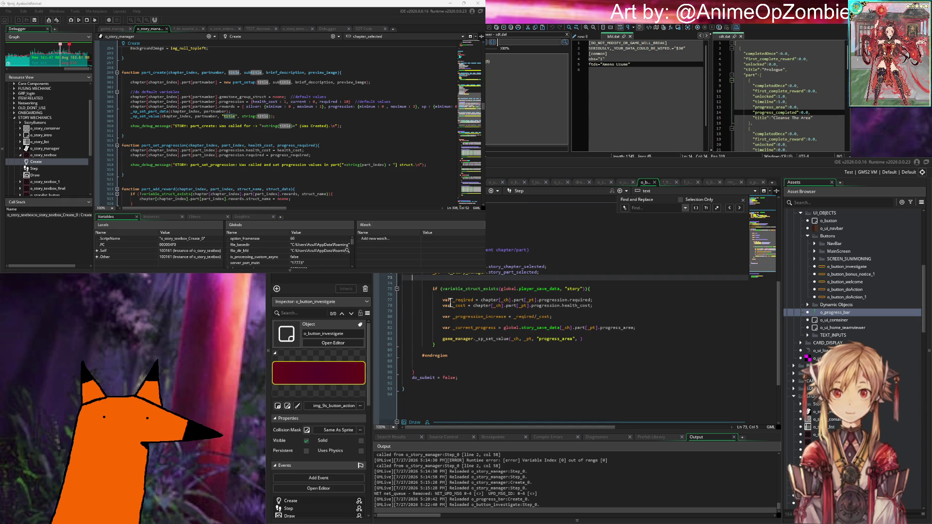
pyautogui.click(602, 305)
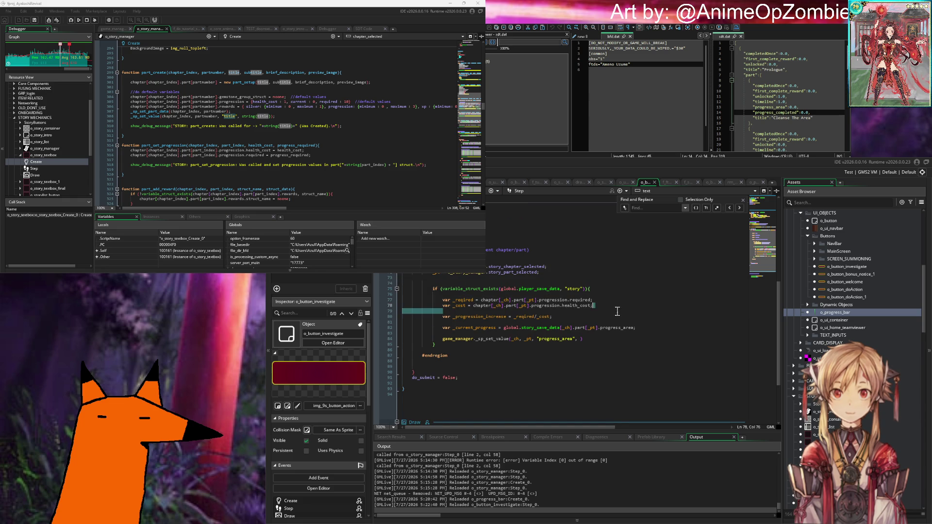
pyautogui.click(474, 294)
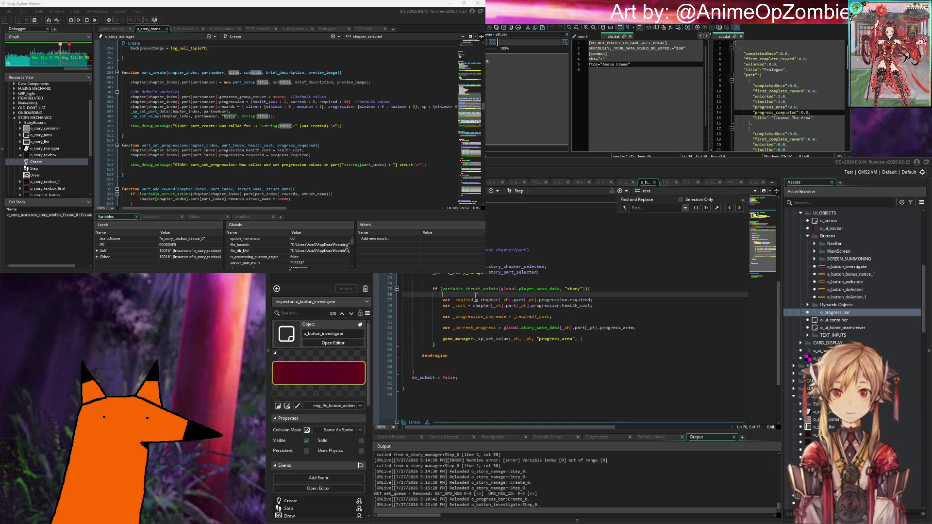
pyautogui.press('Return')
pyautogui.write('/Get exis')
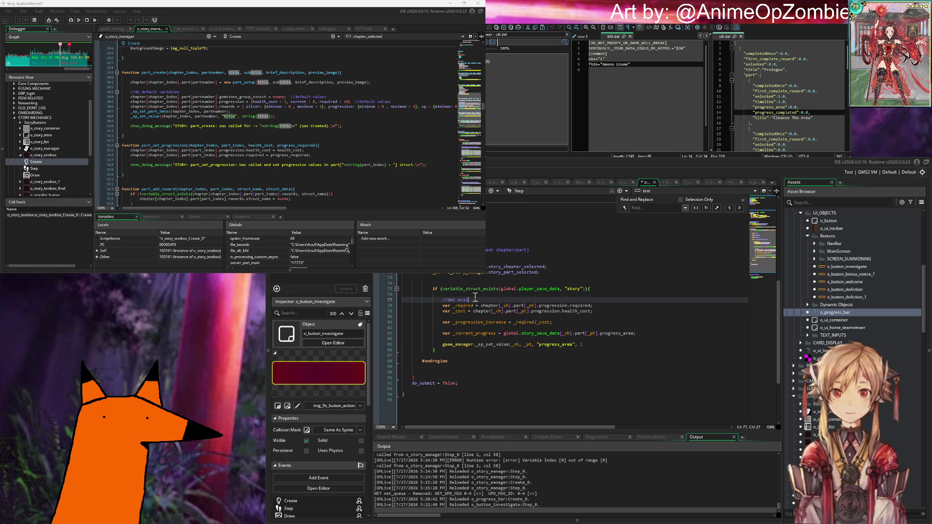
pyautogui.press('BackSpace')
pyautogui.press('BackSpace')
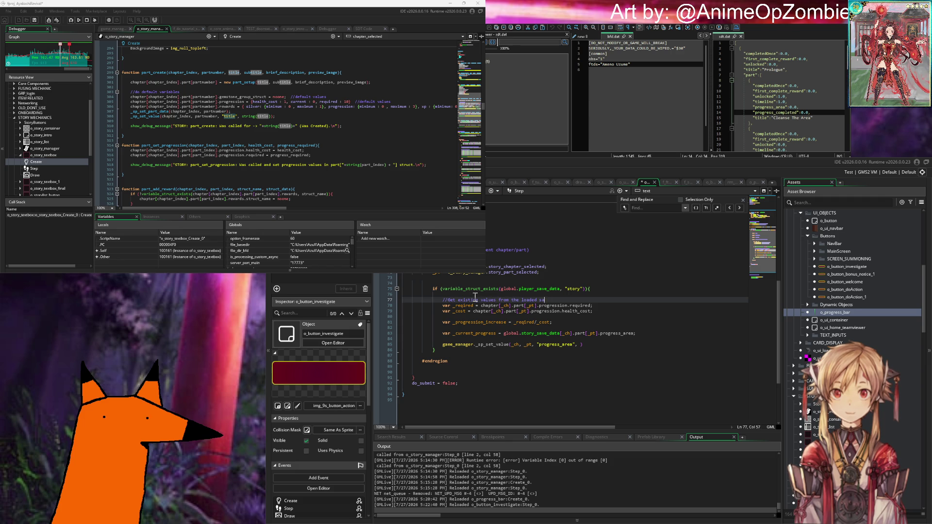
pyautogui.write('ve-file')
pyautogui.press('Left')
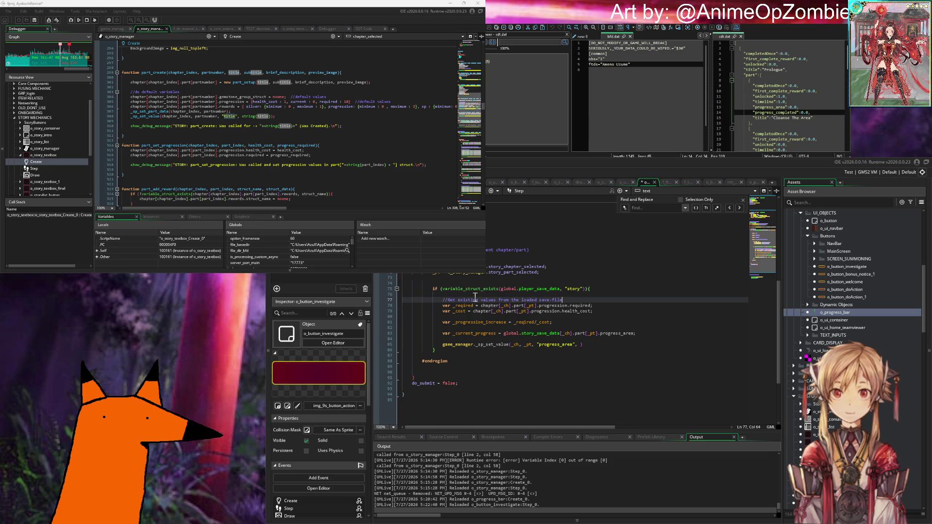
# Start an 'Amount to increase' comment line and add a blank line above _current_progress.
pyautogui.press('Down')
pyautogui.press('Down')
pyautogui.press('Down')
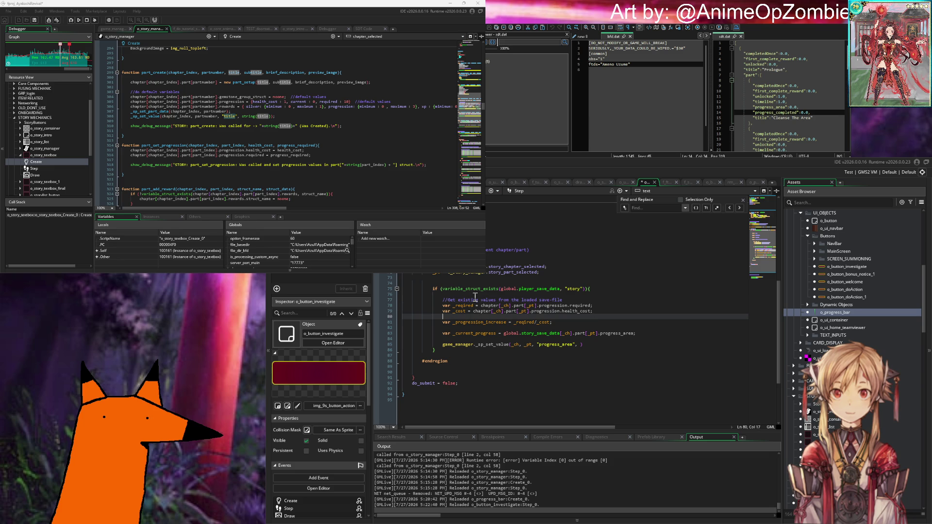
pyautogui.press('Return')
pyautogui.write('//Amount to incre')
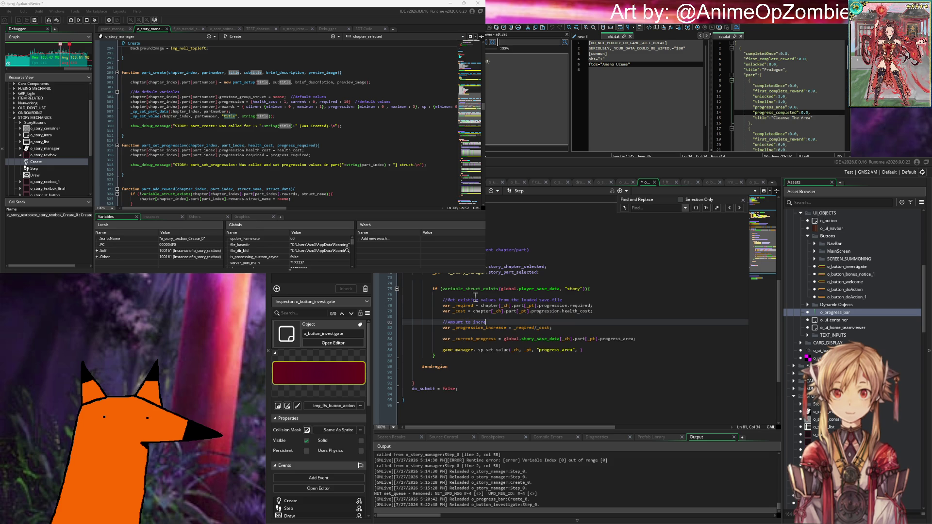
pyautogui.press('Down')
pyautogui.press('Down')
pyautogui.press('Return')
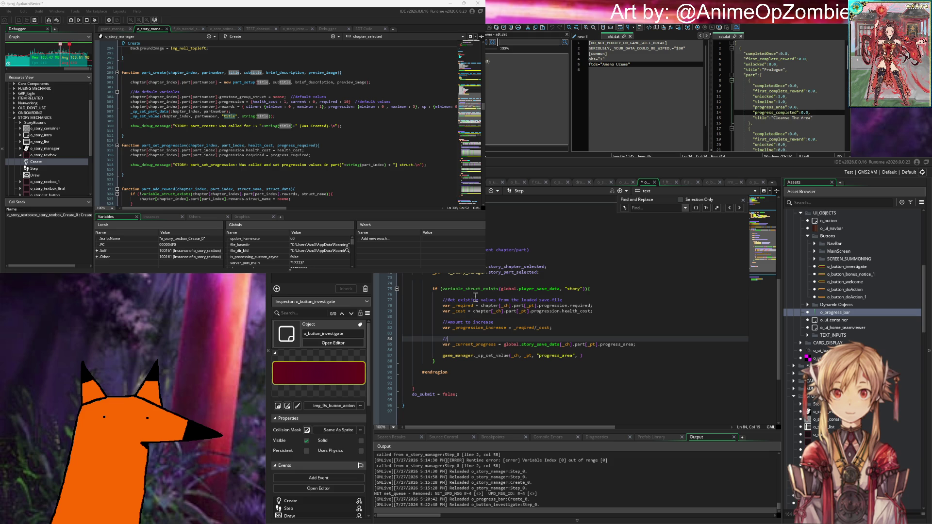
# Replace _required/_cost in _progression_increase with o_story_manager's chapter part rewards.progression value.
pyautogui.press('Up')
pyautogui.press('Up')
pyautogui.press('Right')
pyautogui.press('Right')
pyautogui.press('Right')
pyautogui.press('Right')
pyautogui.press('Right')
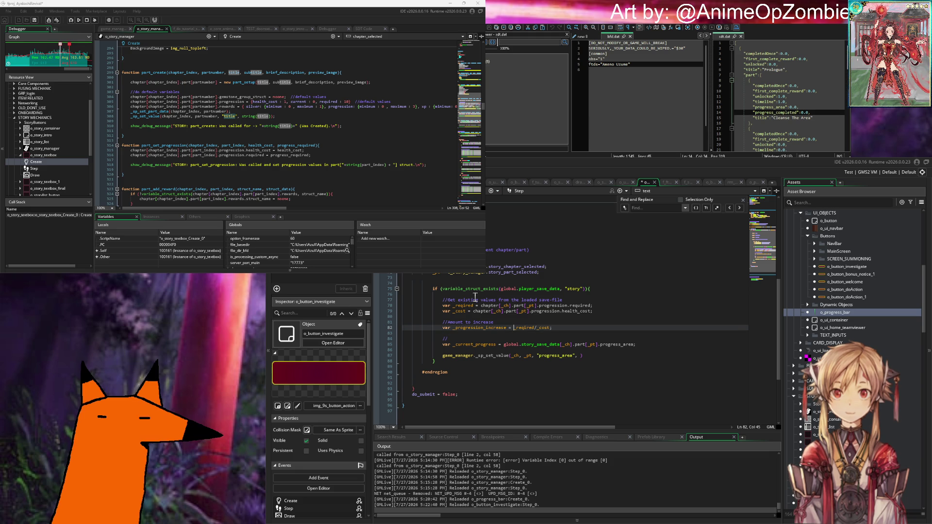
pyautogui.hotkey('shift', 'Right')
pyautogui.hotkey('shift', 'Right')
pyautogui.hotkey('shift', 'Right')
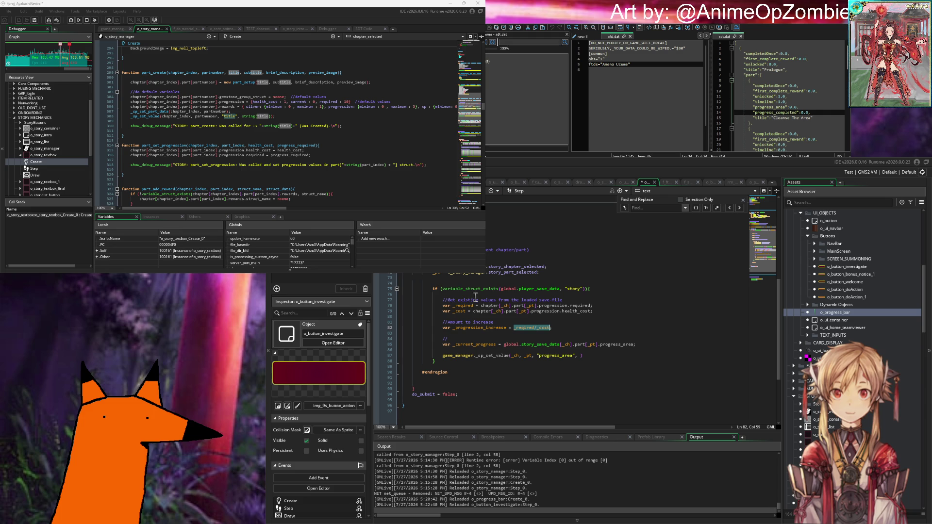
pyautogui.write('o_stor')
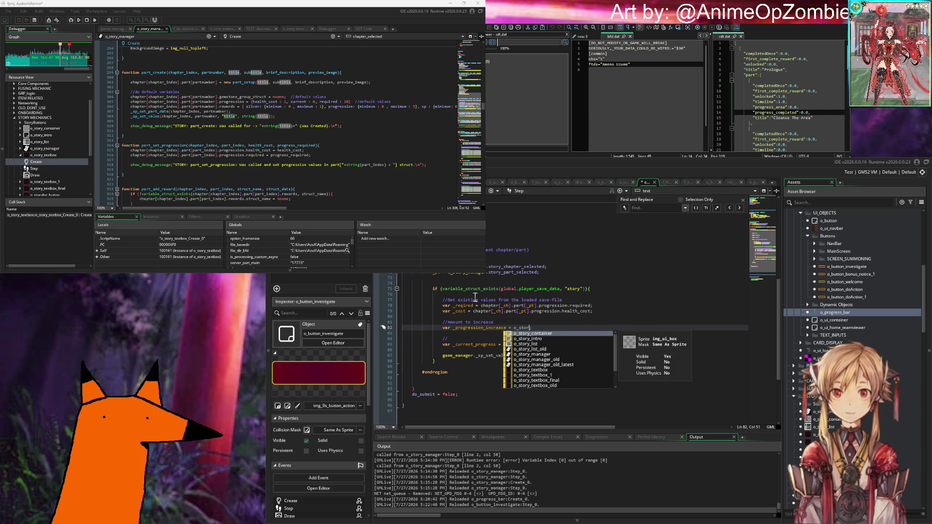
pyautogui.write('y_manager.')
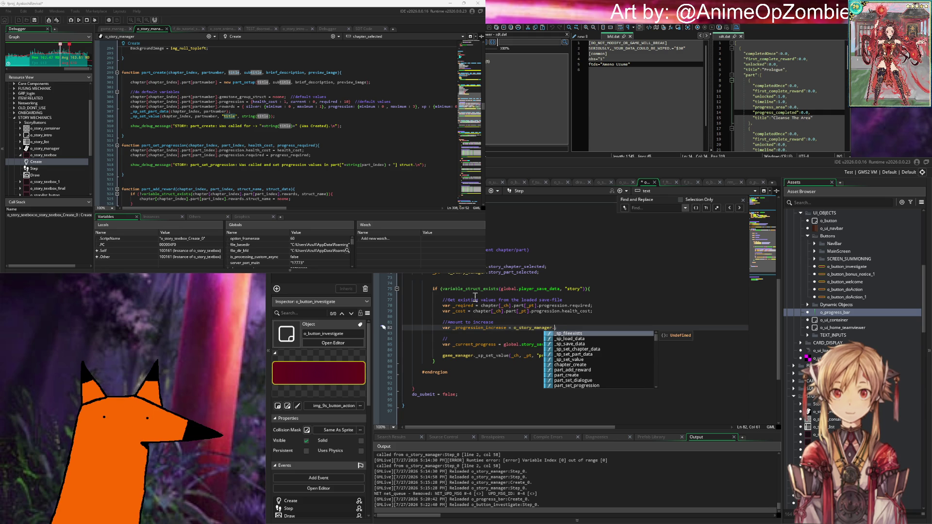
pyautogui.write('chapter[_ch]')
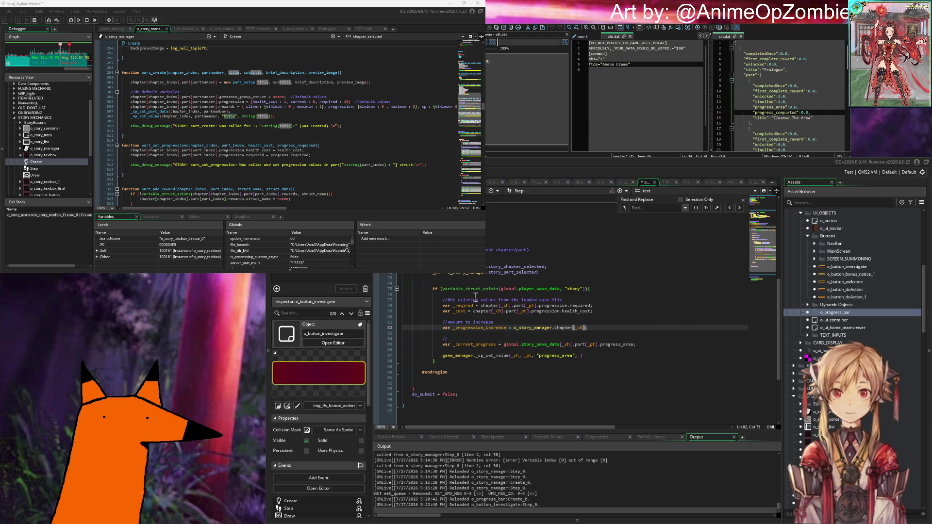
pyautogui.write('t[_pt')
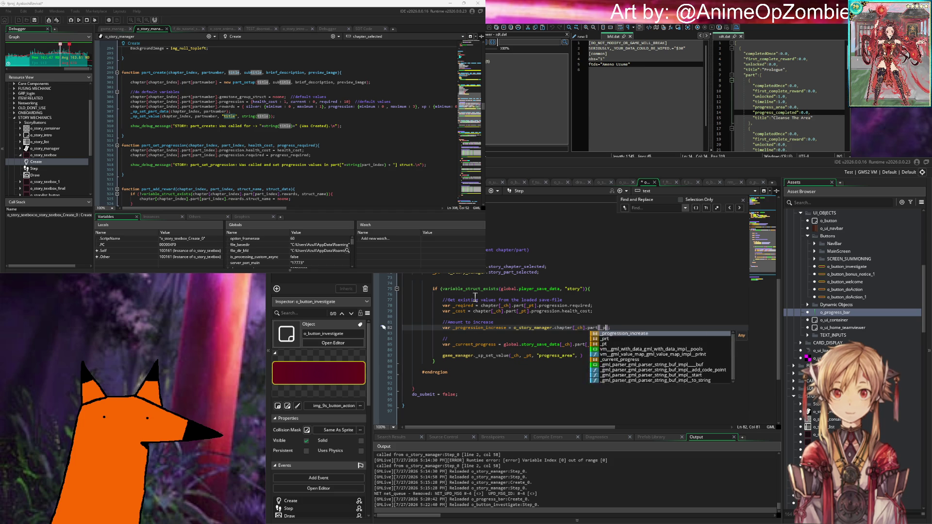
pyautogui.write('].p')
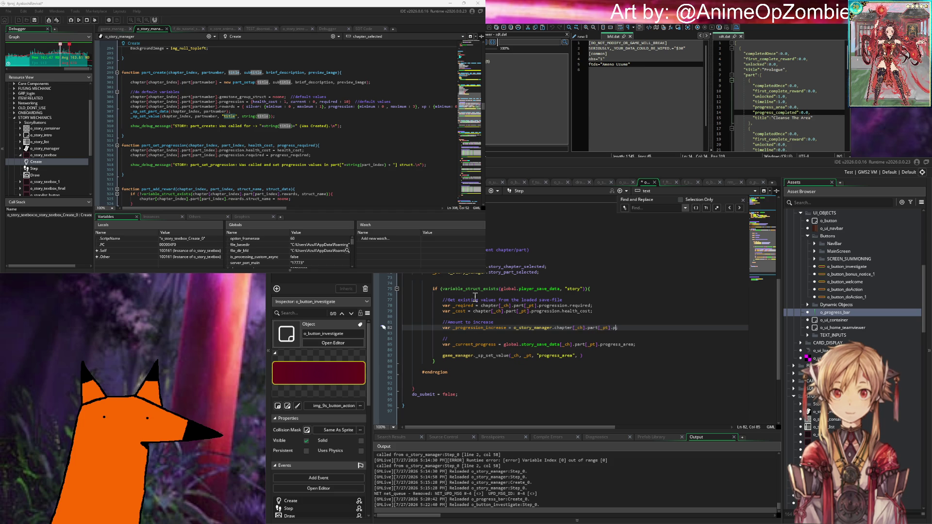
pyautogui.write('ewards')
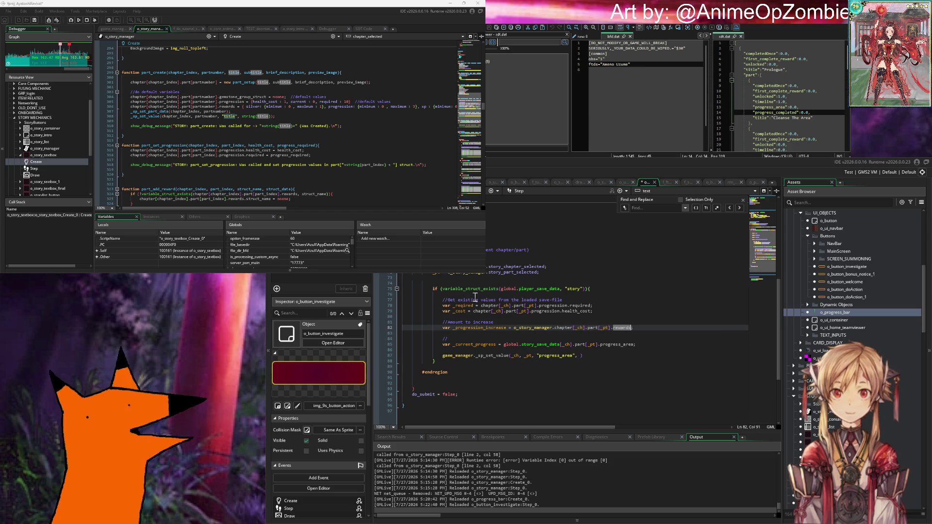
pyautogui.write(';')
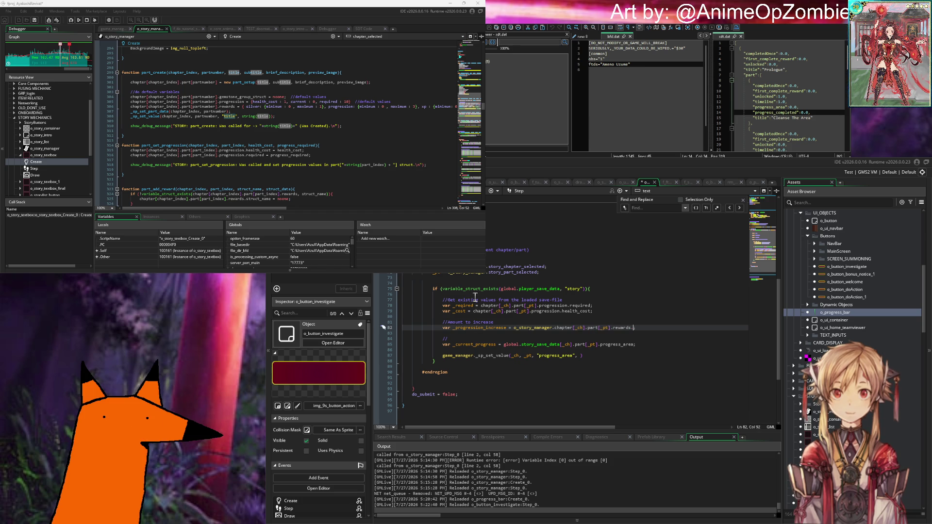
pyautogui.write('progress')
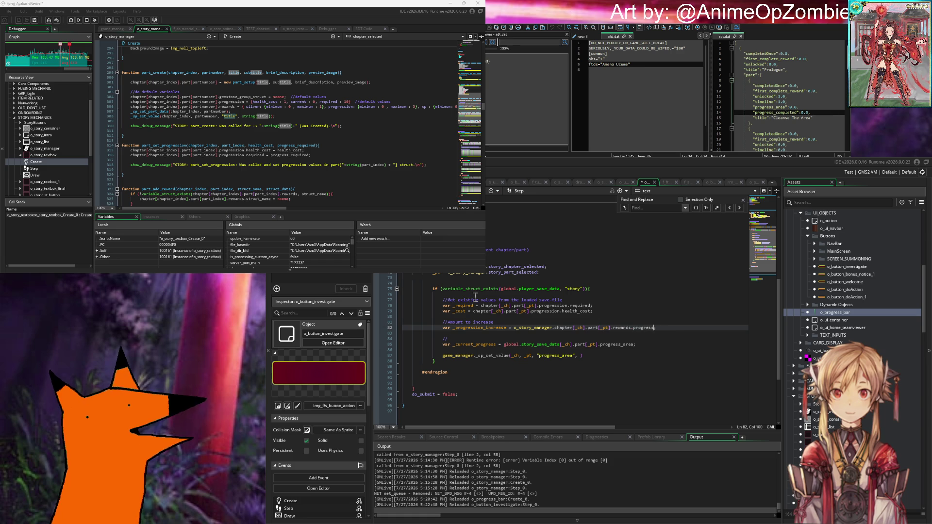
pyautogui.write('ion.mini')
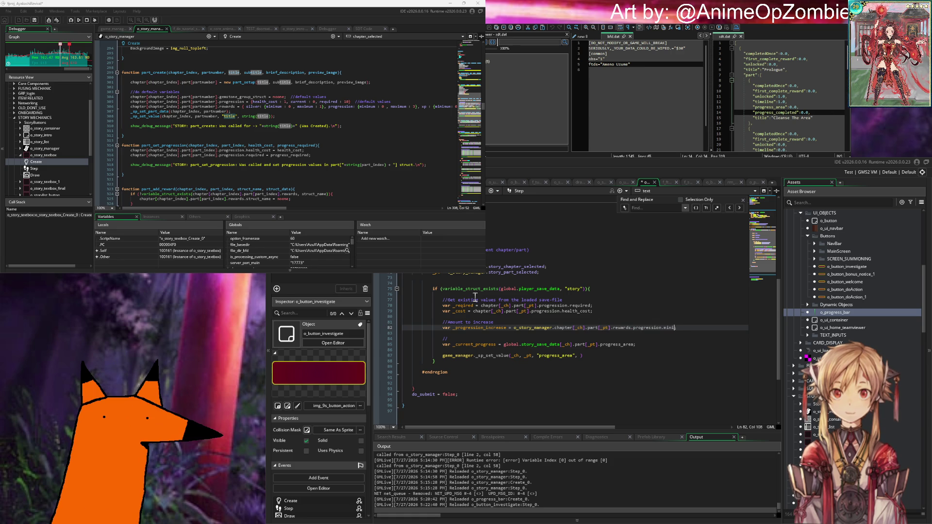
# Finish the rewards.progression.minimum reference, then duplicate it into _progression_increase_min and _progression_increase_max.
pyautogui.write('mum;')
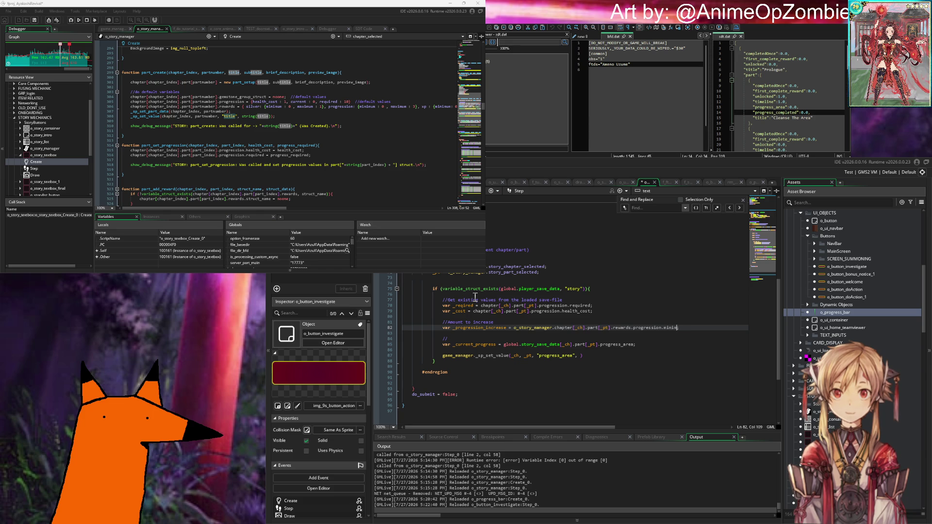
pyautogui.hotkey('ctrl', 'd')
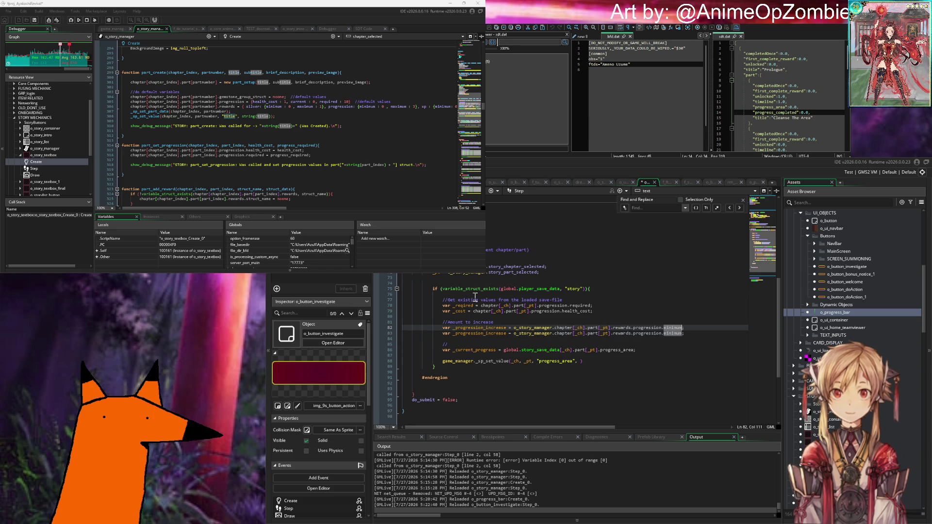
pyautogui.click(506, 328)
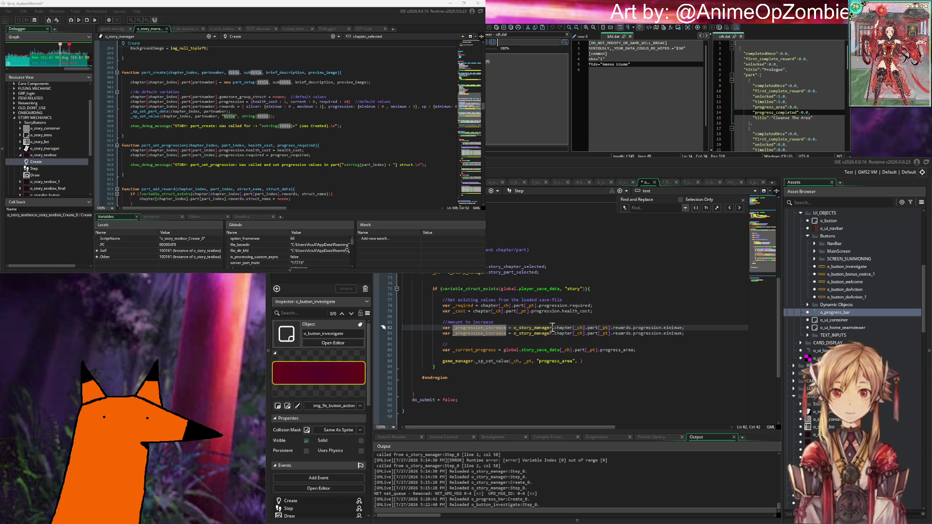
pyautogui.write('_min')
pyautogui.click(506, 333)
pyautogui.write('_max')
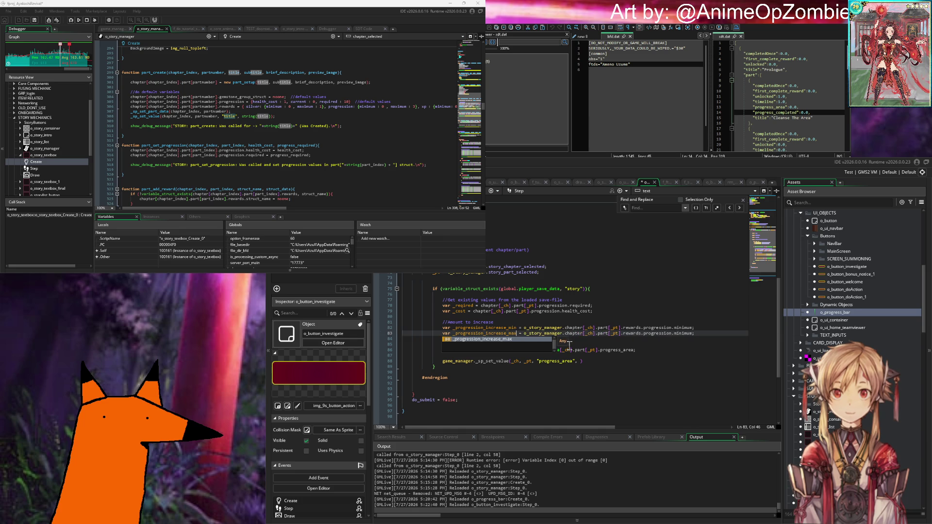
pyautogui.click(707, 338)
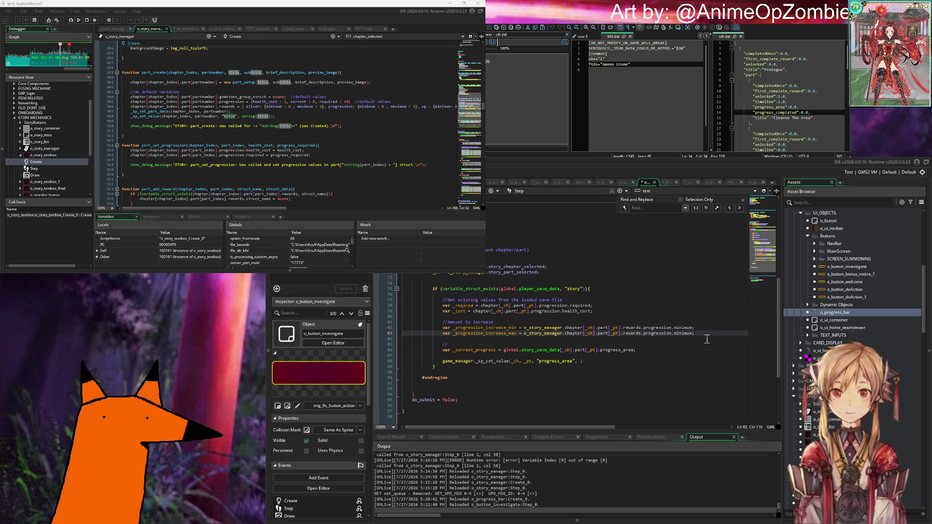
# Add one blank line below _progression_increase_max for the next statement.
pyautogui.press('Return')
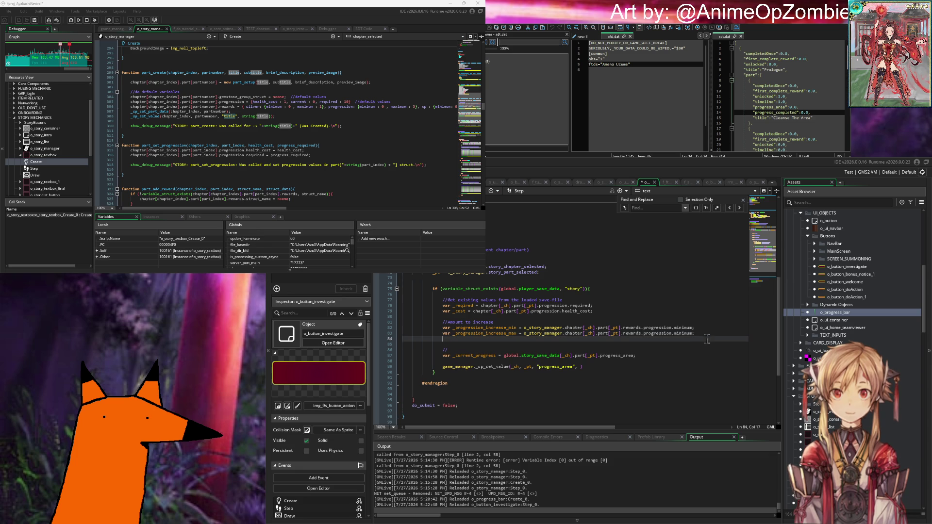
pyautogui.press('Return')
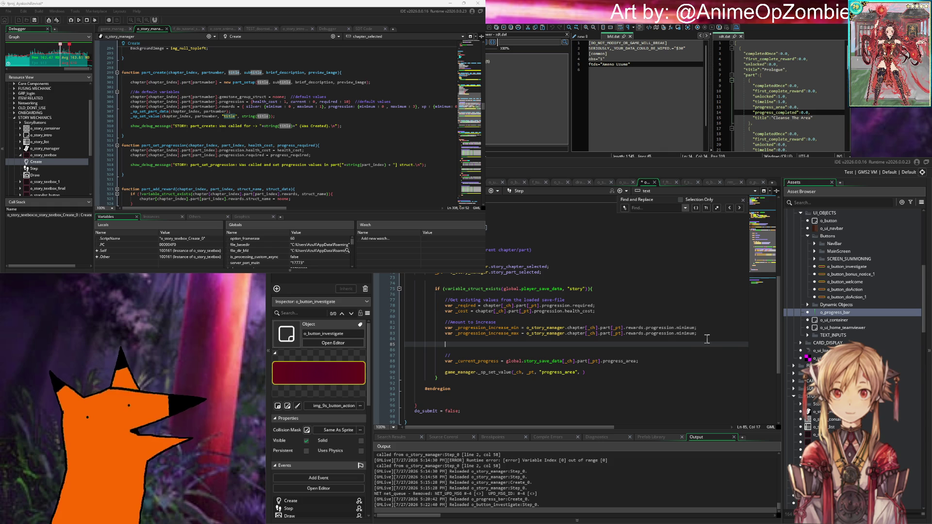
pyautogui.hotkey('ctrl', 'z')
pyautogui.press('Up')
pyautogui.press('Up')
pyautogui.press('Up')
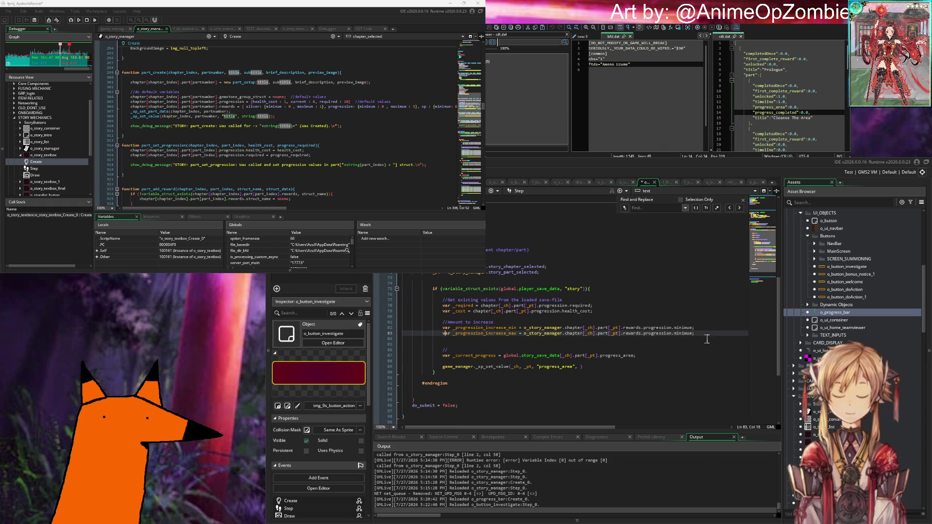
pyautogui.press('Up')
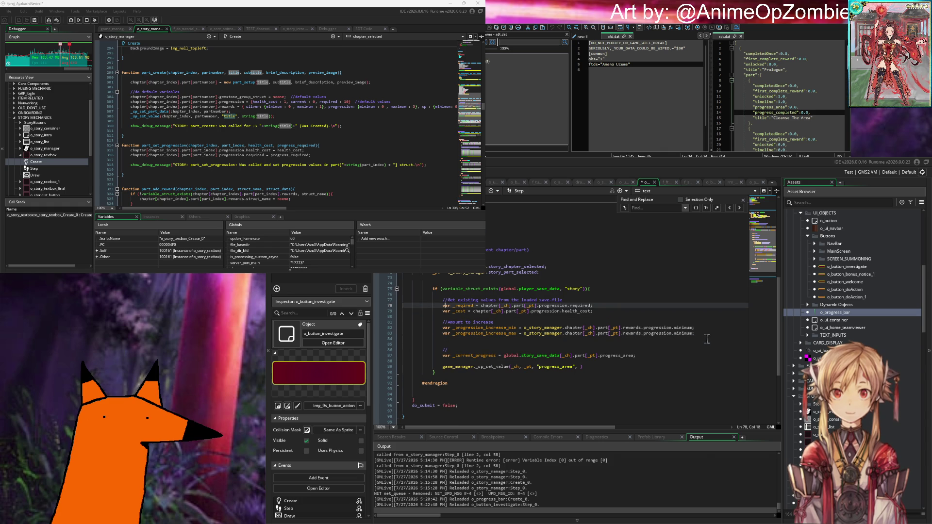
pyautogui.press('Left')
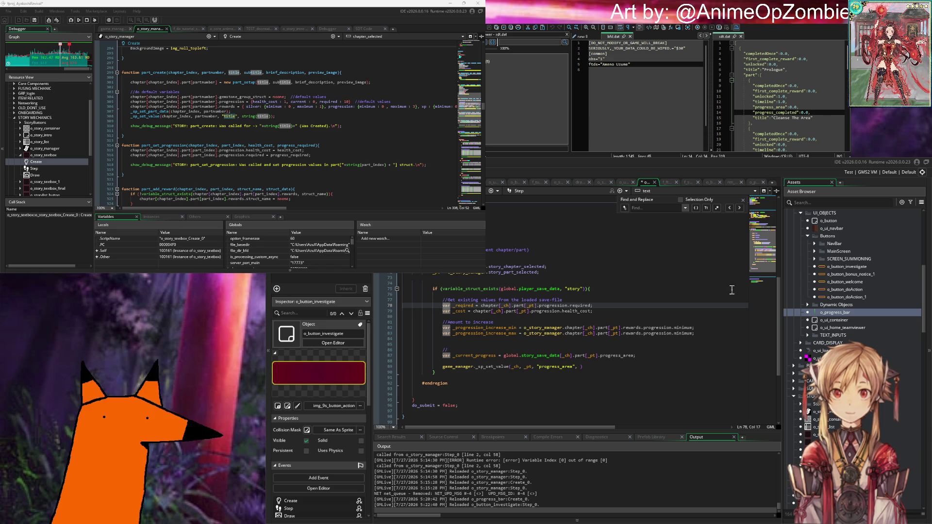
pyautogui.click(608, 307)
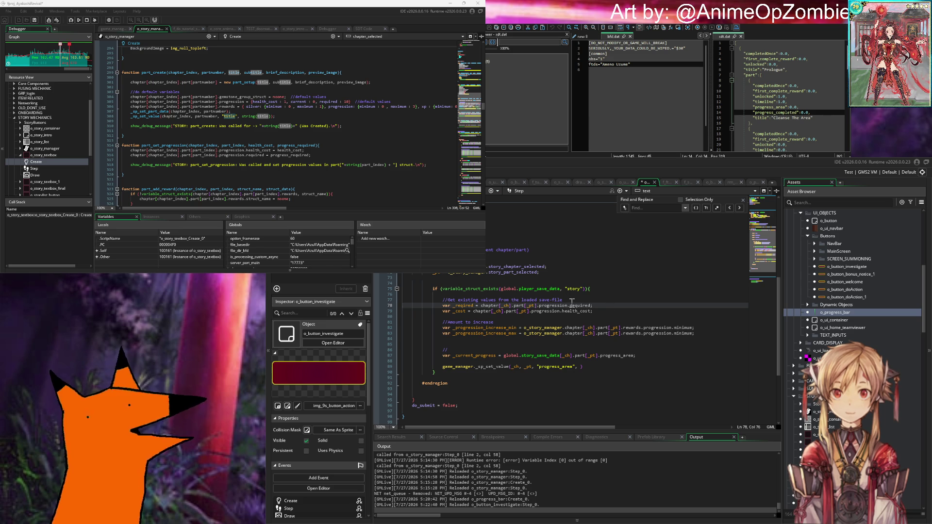
pyautogui.click(480, 345)
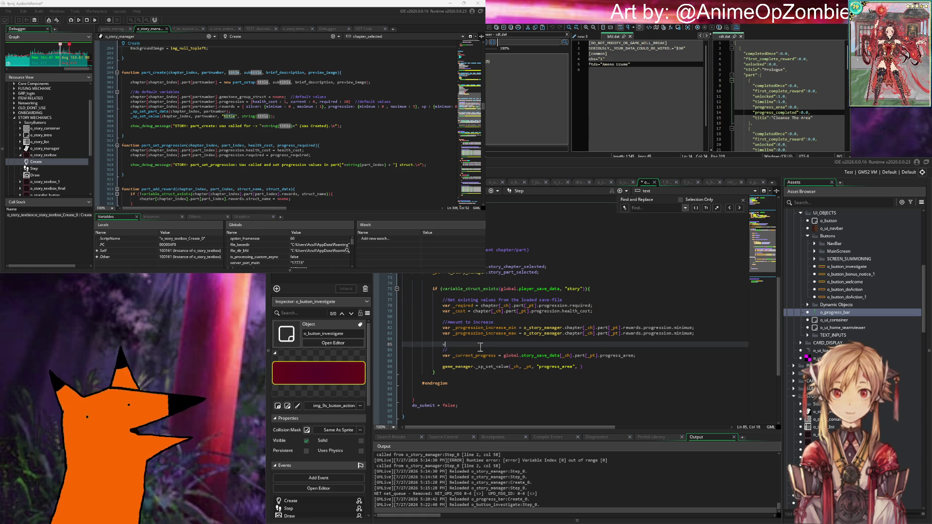
# Declare _progress_increase_value = abs(irandom_range(_progression_increase_min, _progression_increase_max)).
pyautogui.write('var _progre')
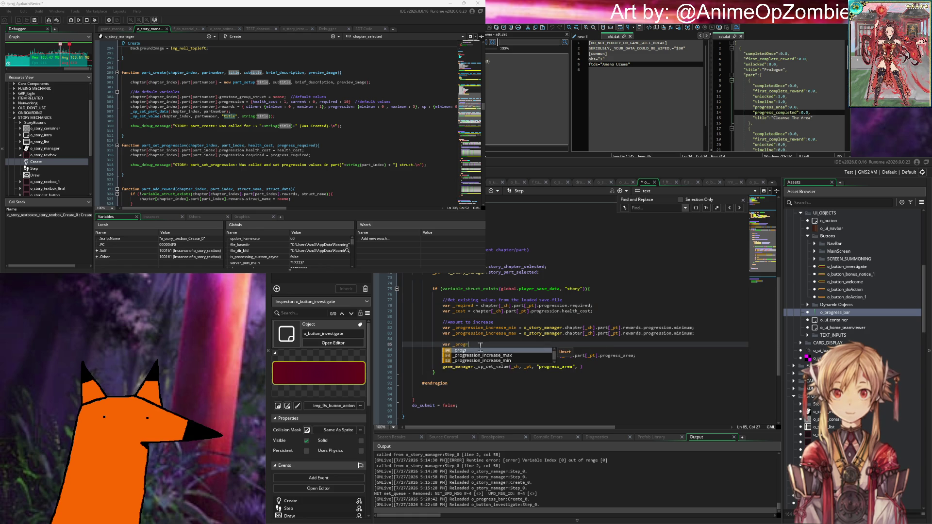
pyautogui.write('ss_increas')
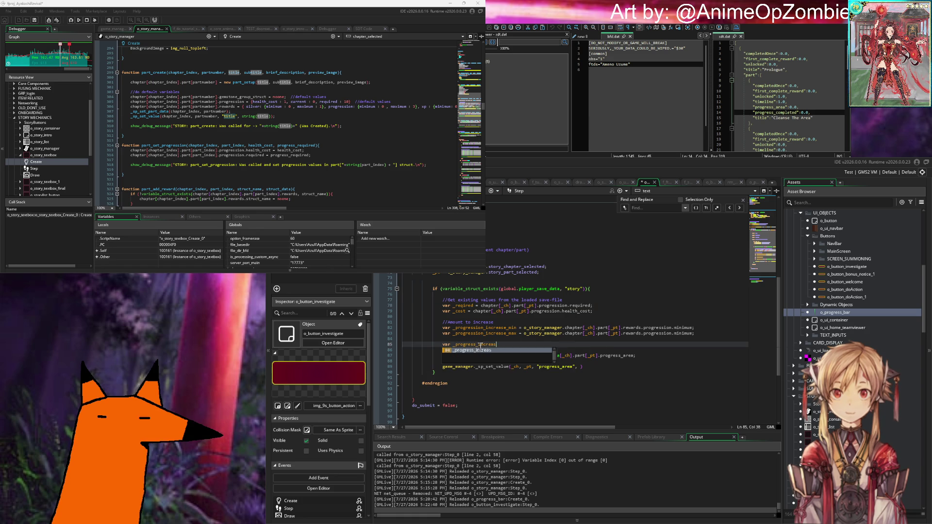
pyautogui.write('e_value = ')
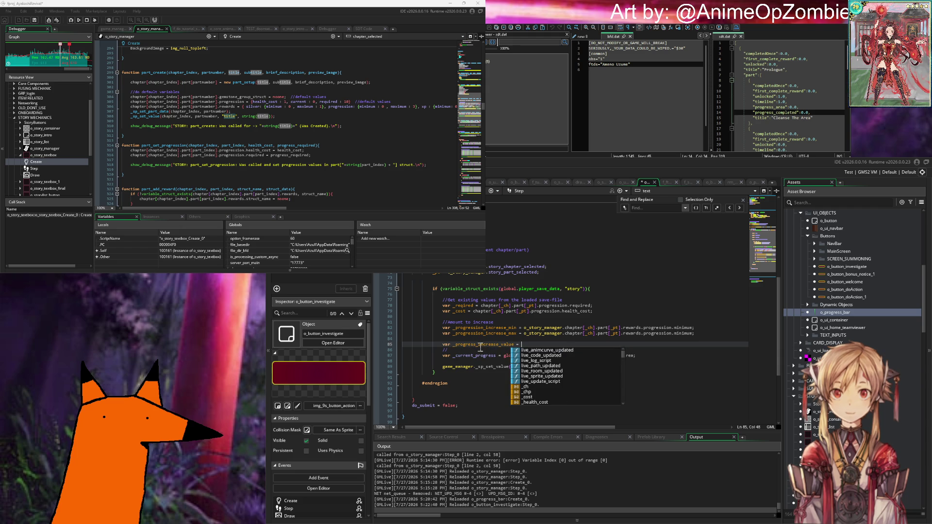
pyautogui.write('ran')
pyautogui.press('BackSpace')
pyautogui.press('BackSpace')
pyautogui.press('BackSpace')
pyautogui.write('irandom_')
pyautogui.write('range(')
pyautogui.write('_progr')
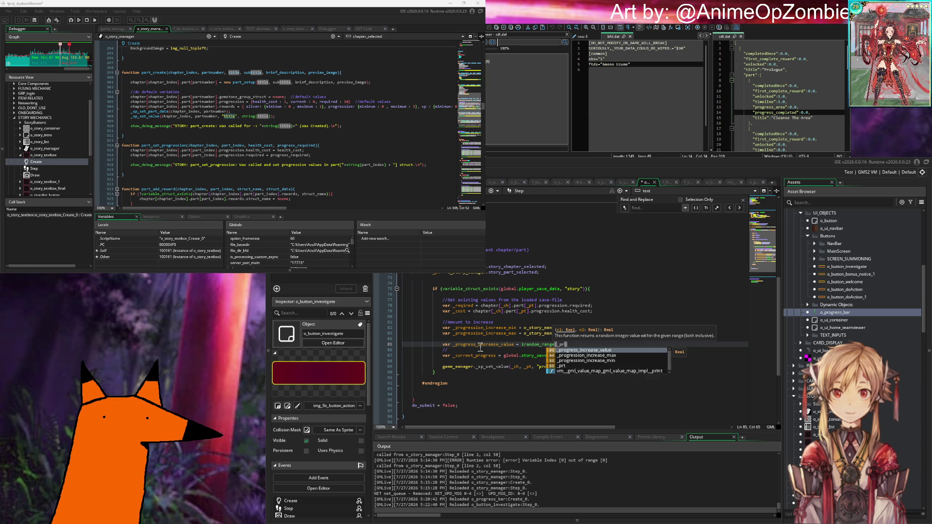
pyautogui.press('Down')
pyautogui.press('Down')
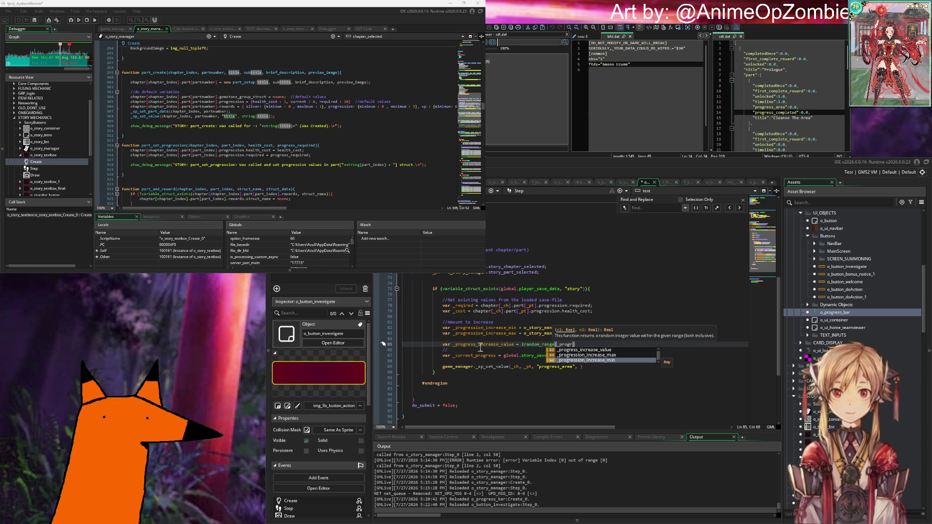
pyautogui.press('Return')
pyautogui.write(', _progre')
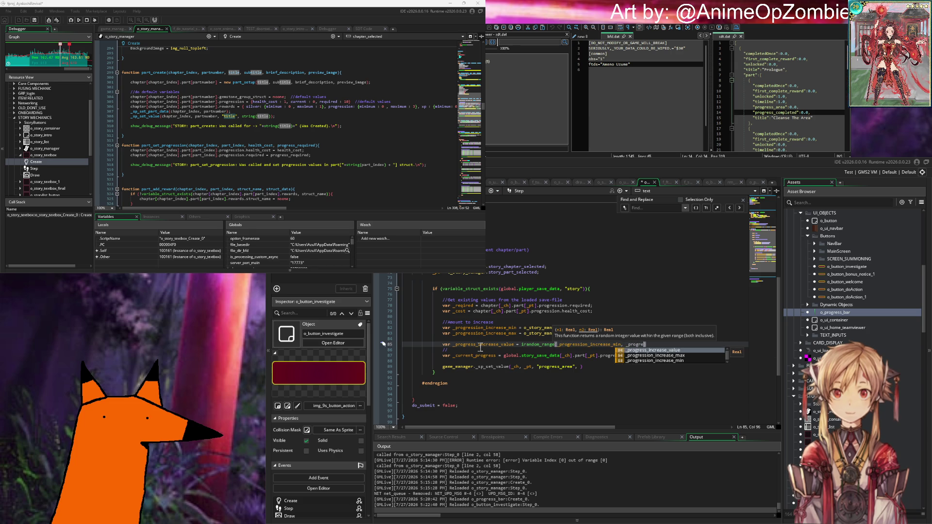
pyautogui.press('Down')
pyautogui.press('Return')
pyautogui.write(');')
pyautogui.click(519, 344)
pyautogui.write('abs(')
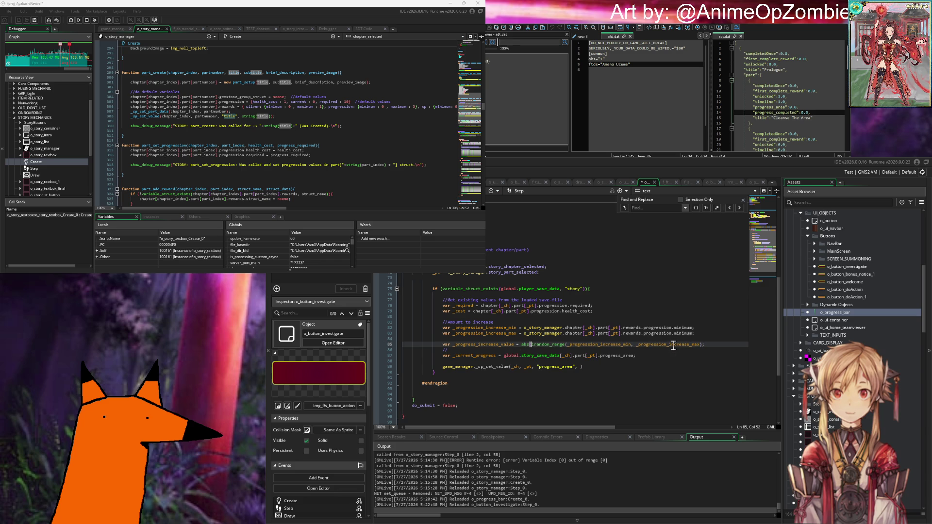
pyautogui.write(')')
pyautogui.press('Down')
# End the _current_progress line with a semicolon.
pyautogui.click(641, 357)
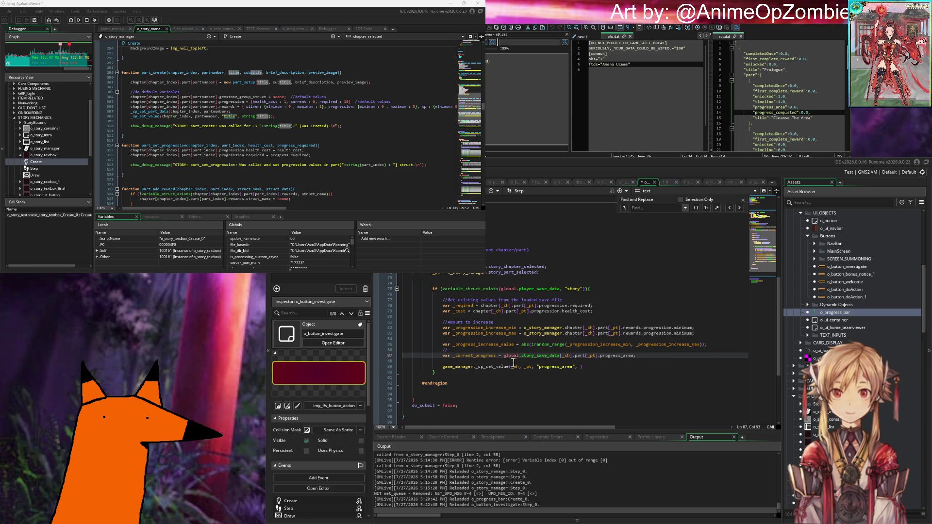
pyautogui.press('Up')
pyautogui.moveTo(542, 348)
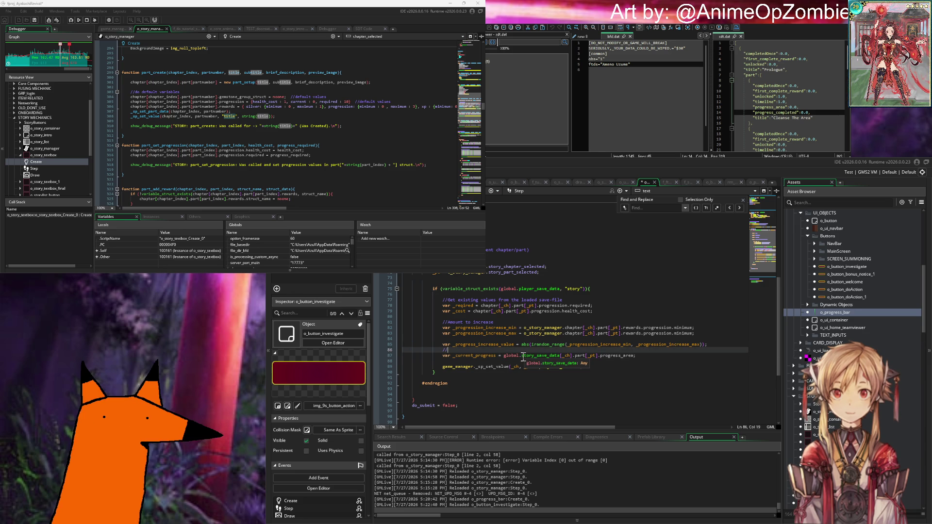
pyautogui.click(552, 344)
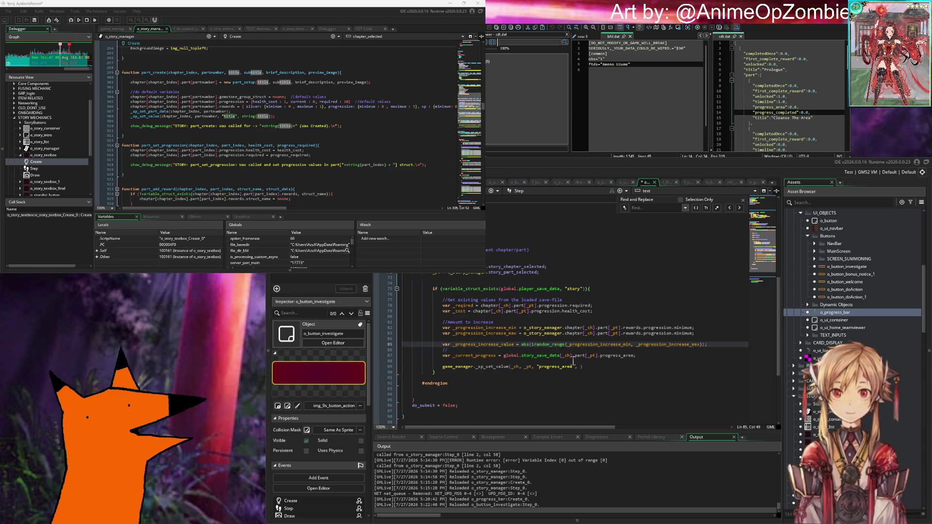
pyautogui.click(641, 356)
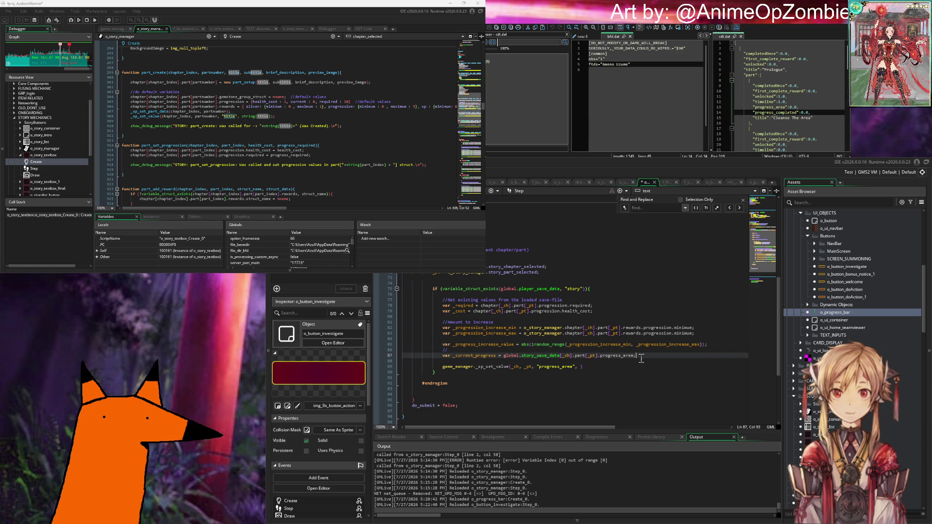
pyautogui.moveTo(522, 349)
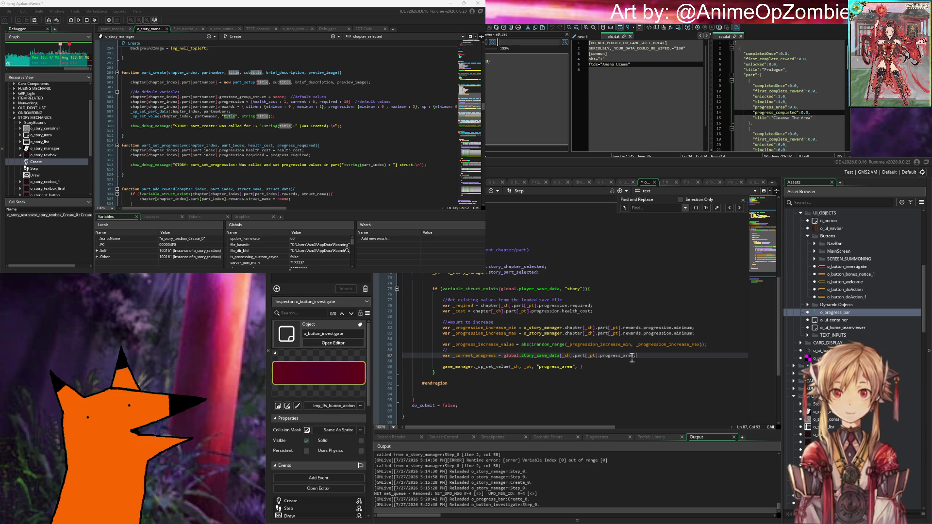
pyautogui.write(';')
pyautogui.press('Left')
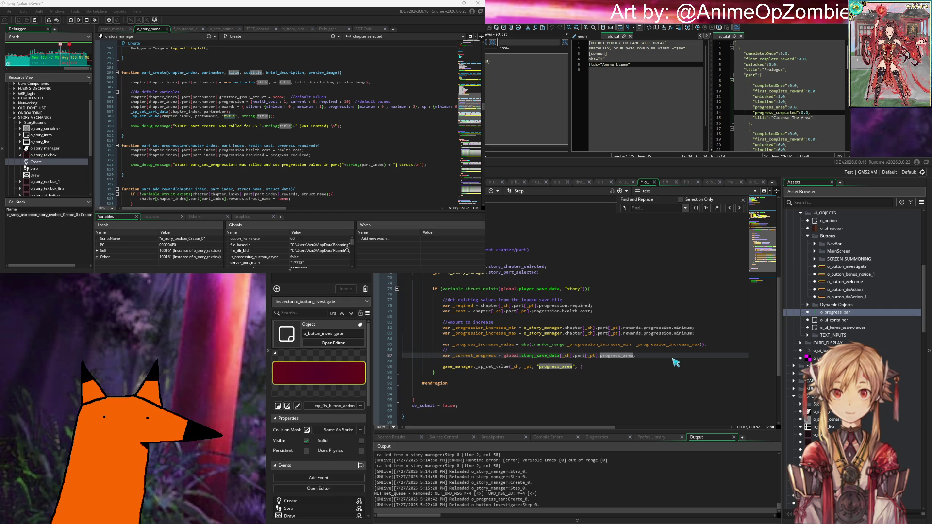
pyautogui.press('Right')
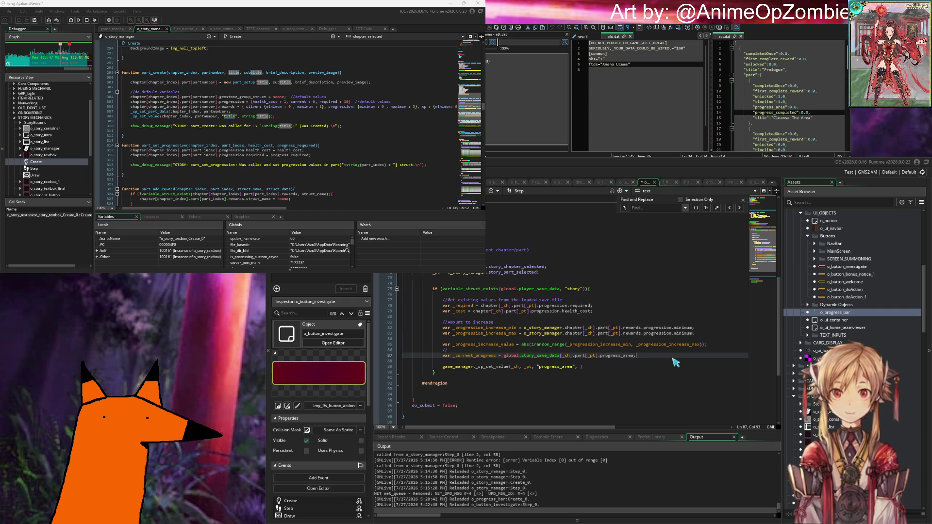
pyautogui.press('Left')
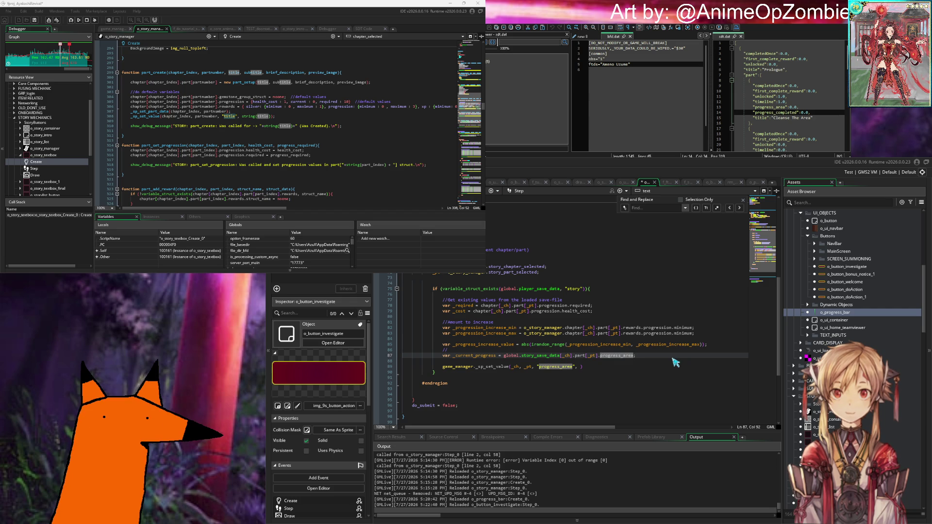
# Insert blank lines above the _current_progress line.
pyautogui.press('Home')
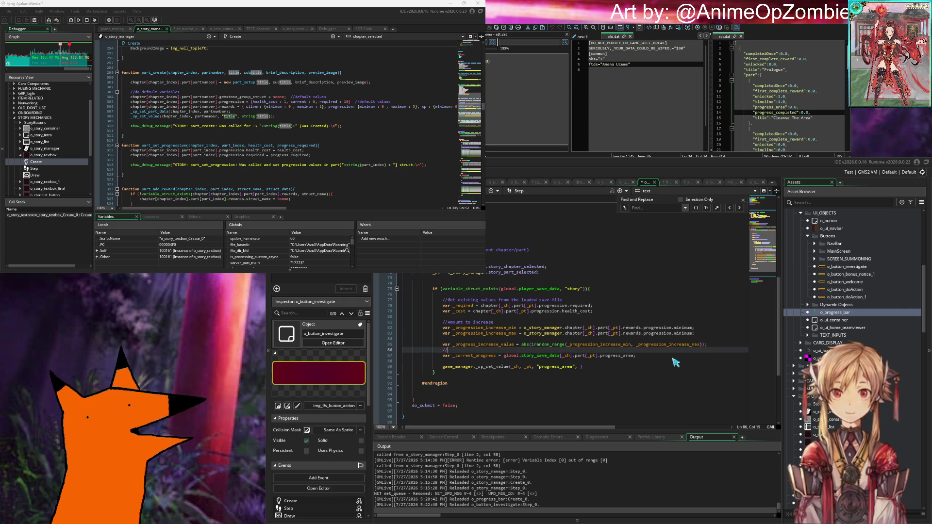
pyautogui.press('Return')
pyautogui.press('Return')
pyautogui.press('Up')
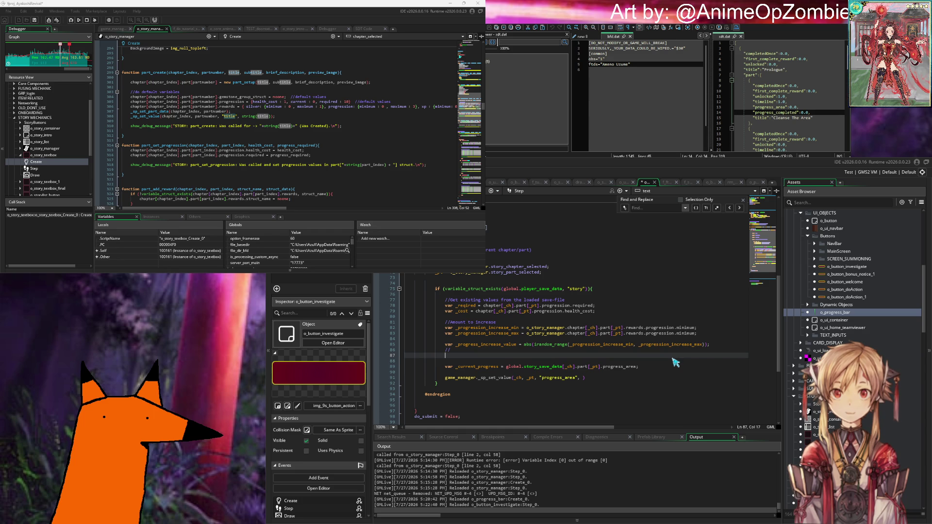
pyautogui.press('Return')
pyautogui.press('Up')
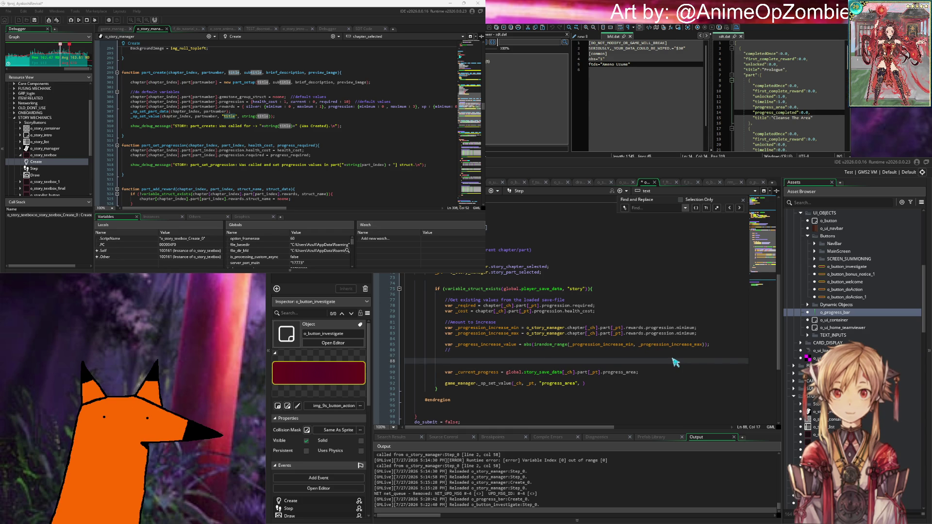